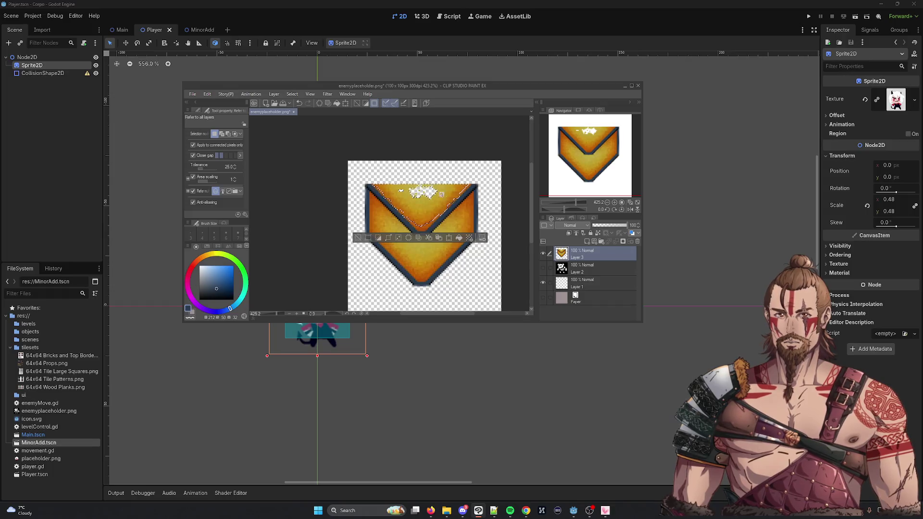
Select and delete the stray orange and white specks above the chevron, then deselect
scroll(444, 196, up, 3)
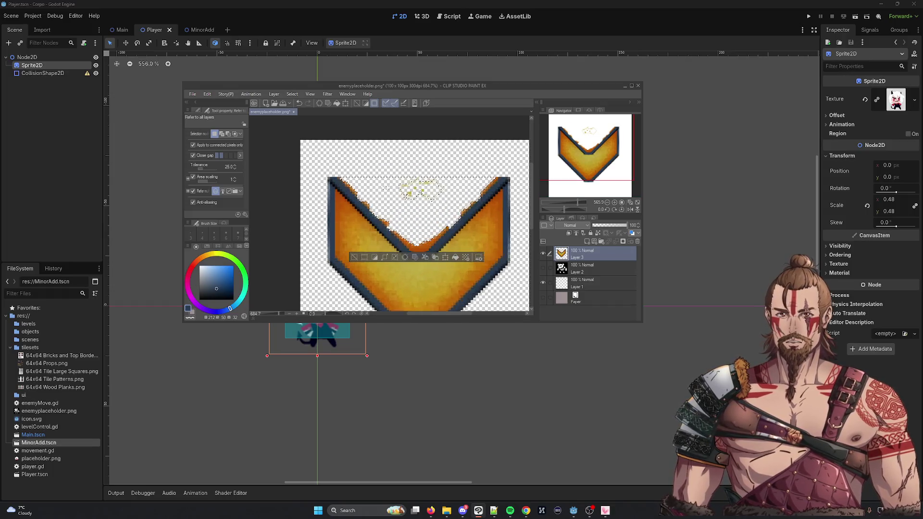
click(407, 193)
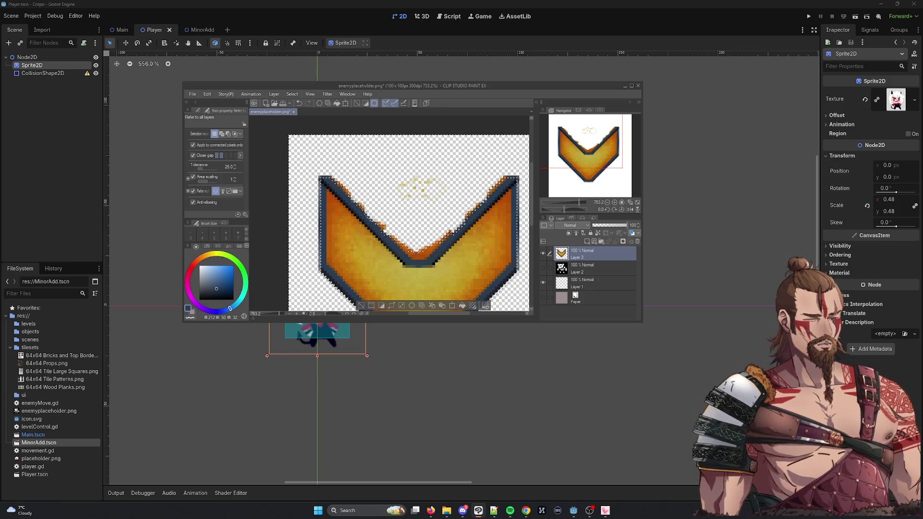
key(m)
drag(354, 188, 527, 308)
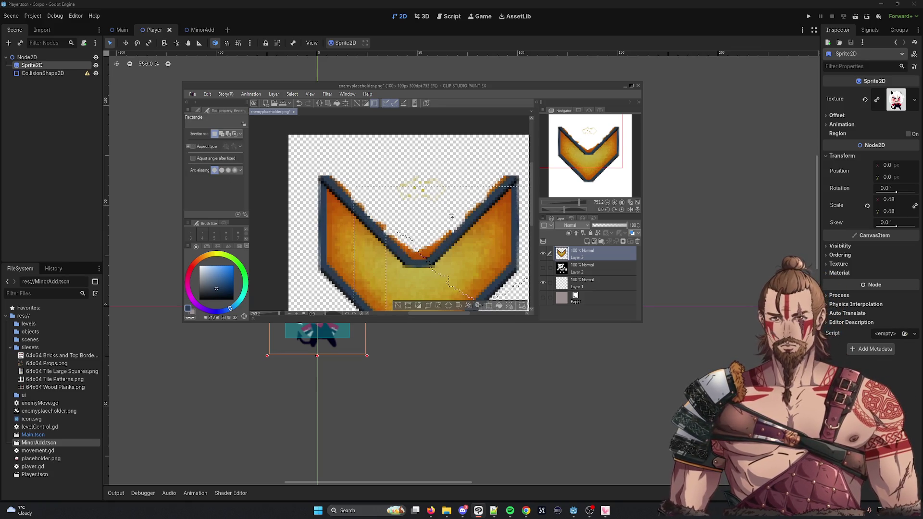
key(ctrl+d)
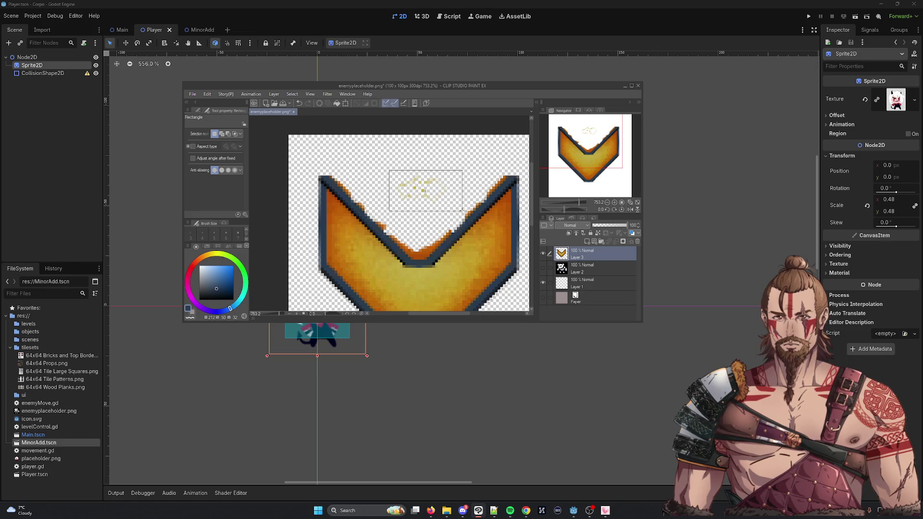
drag(461, 210, 462, 211)
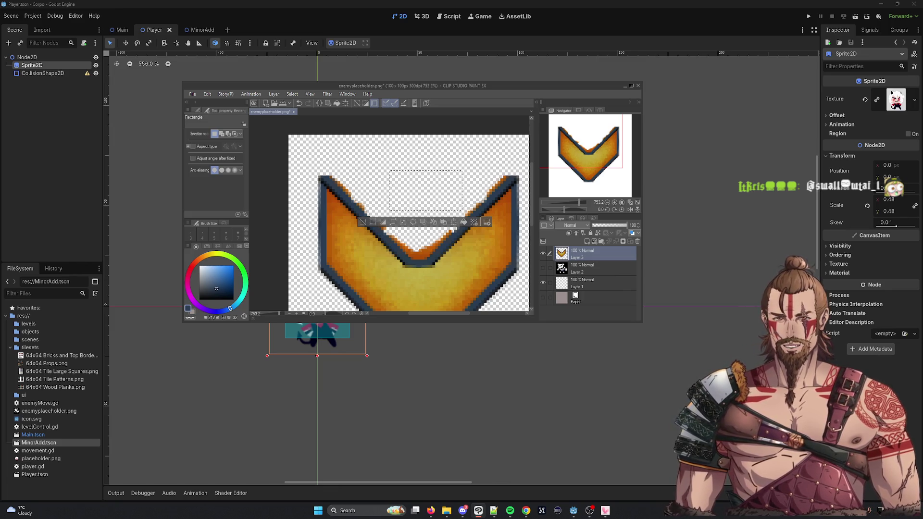
click(350, 240)
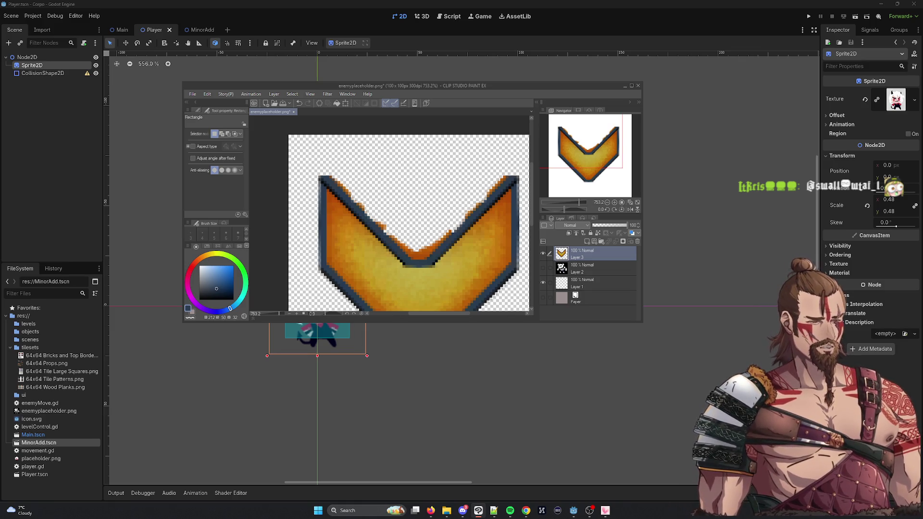
Erase the orange fill in the V's notch using Auto Select and Delete
key(w)
click(418, 255)
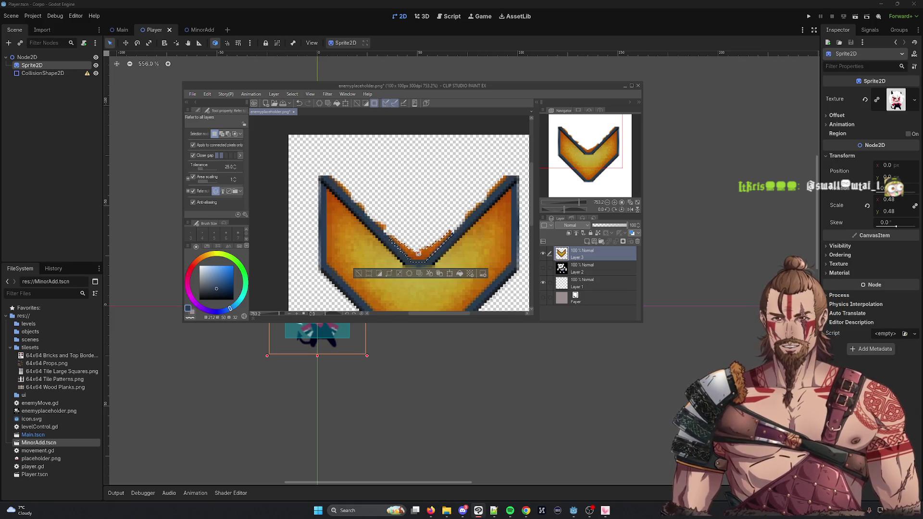
key(Delete)
click(381, 227)
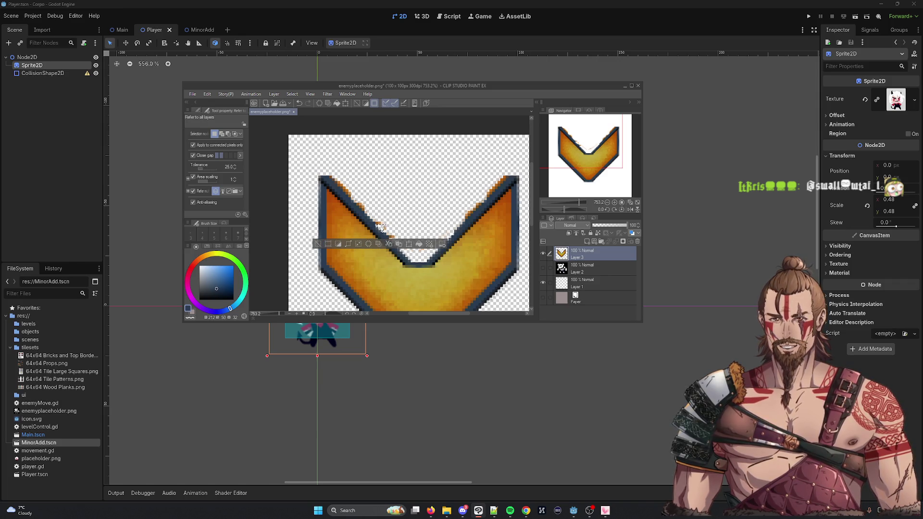
Select the chevron and its stray edge pixels, try a Ctrl+T transform, then cancel it
click(427, 248)
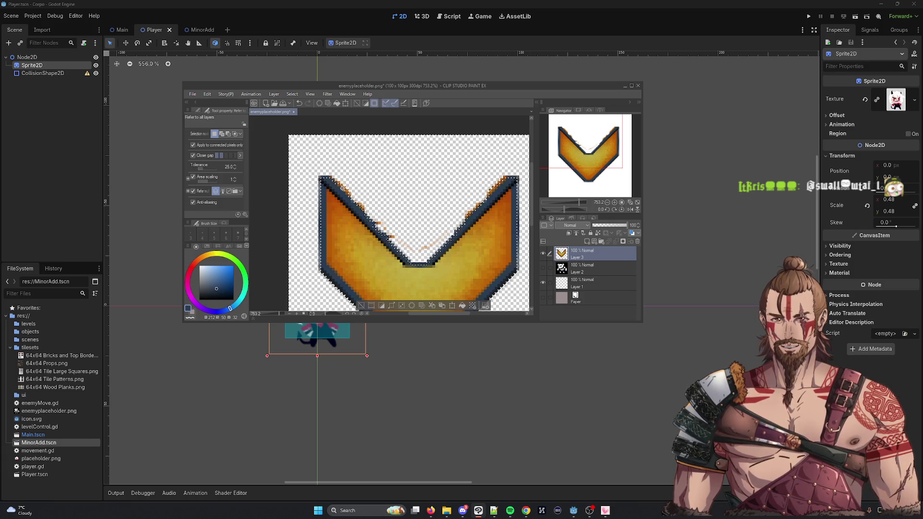
click(343, 188)
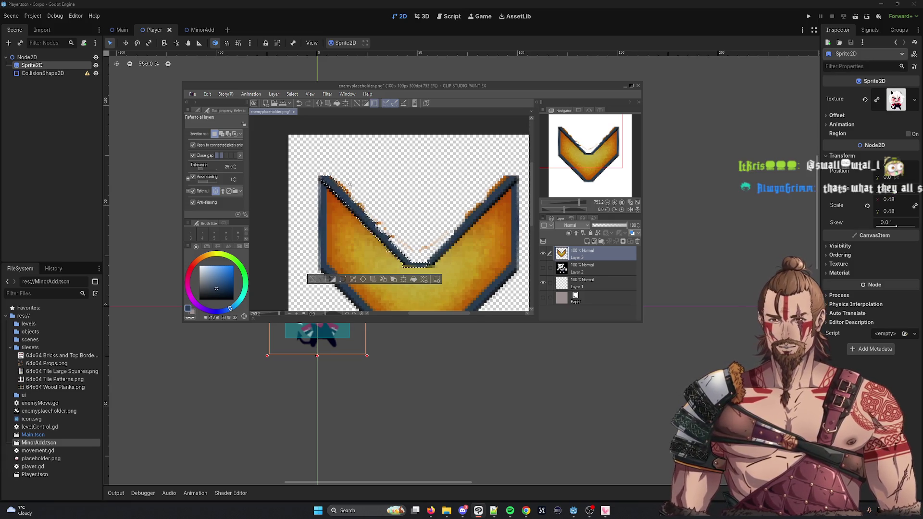
click(415, 238)
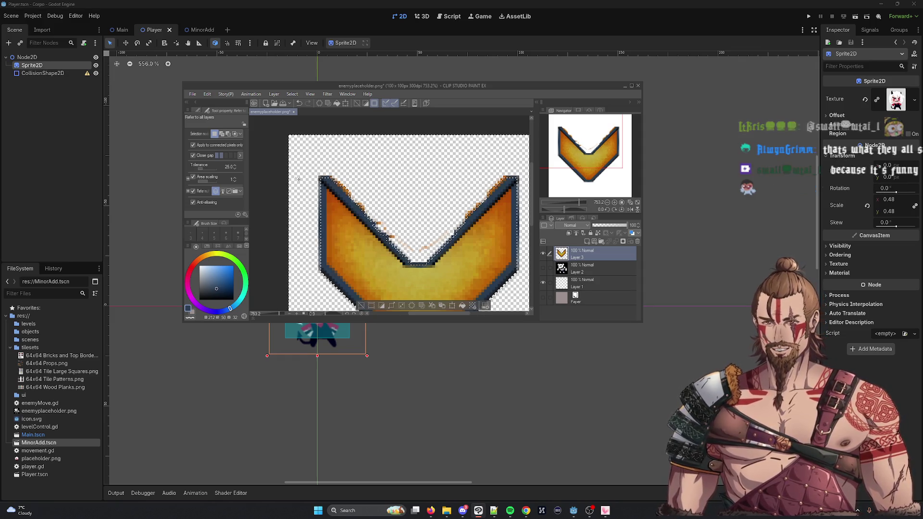
click(345, 191)
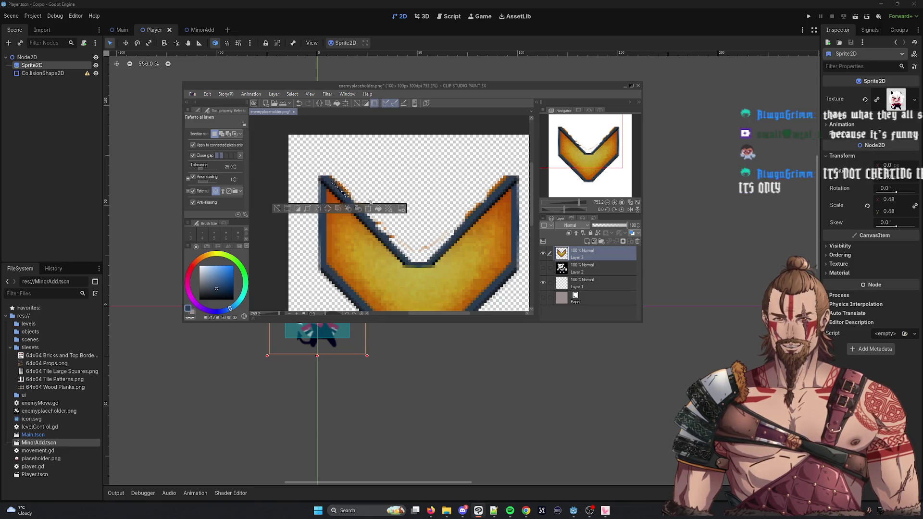
click(360, 174)
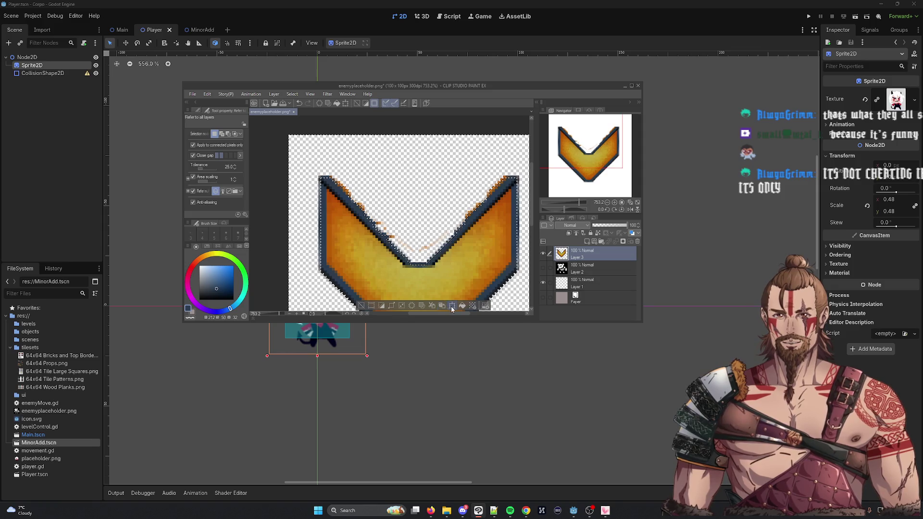
key(ctrl+t)
key(Return)
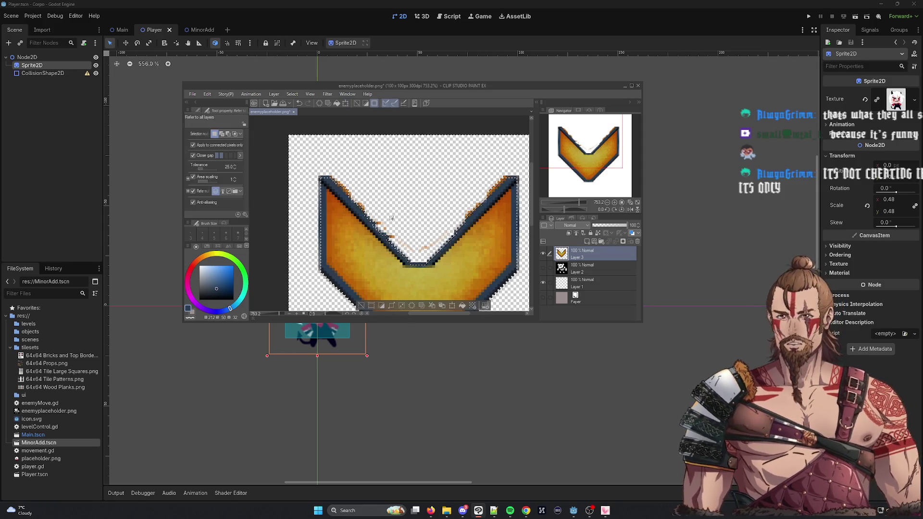
key(m)
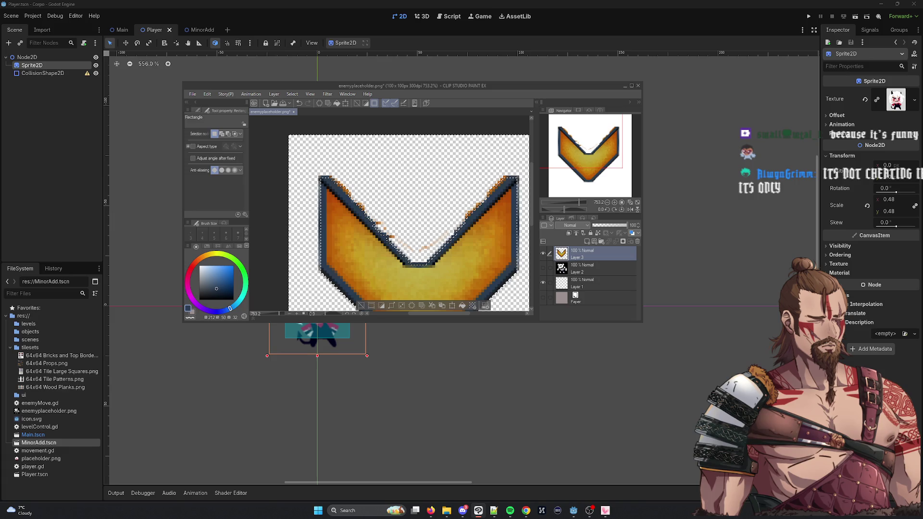
key(p)
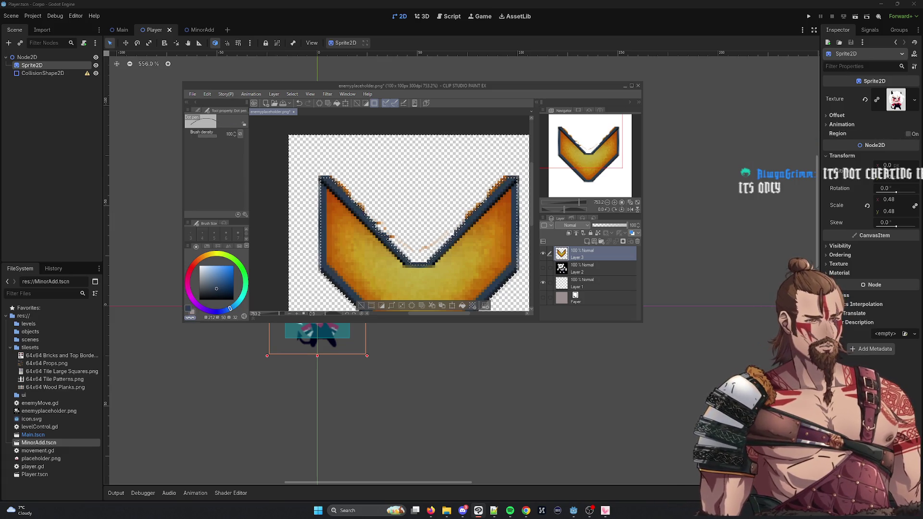
Deselect the chevron, switch to the Dot pen and undo the stray orange stroke
key(m)
key(ctrl+d)
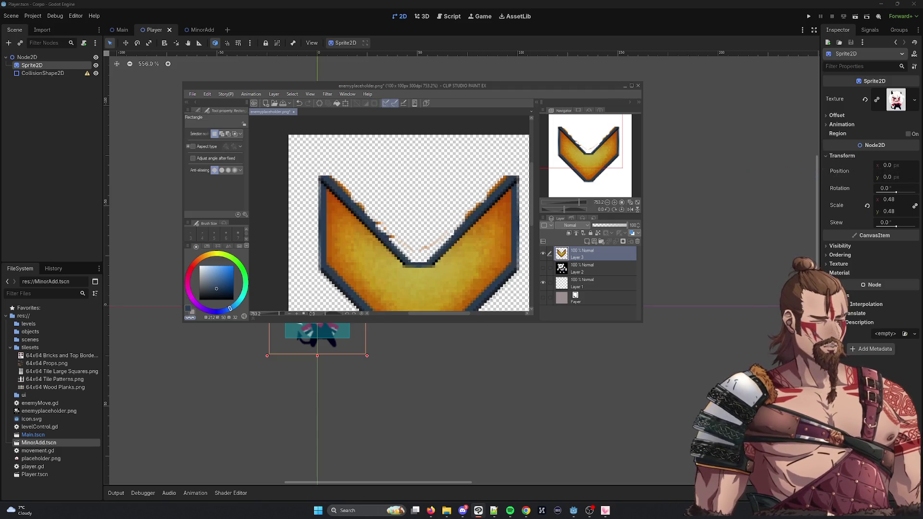
key(p)
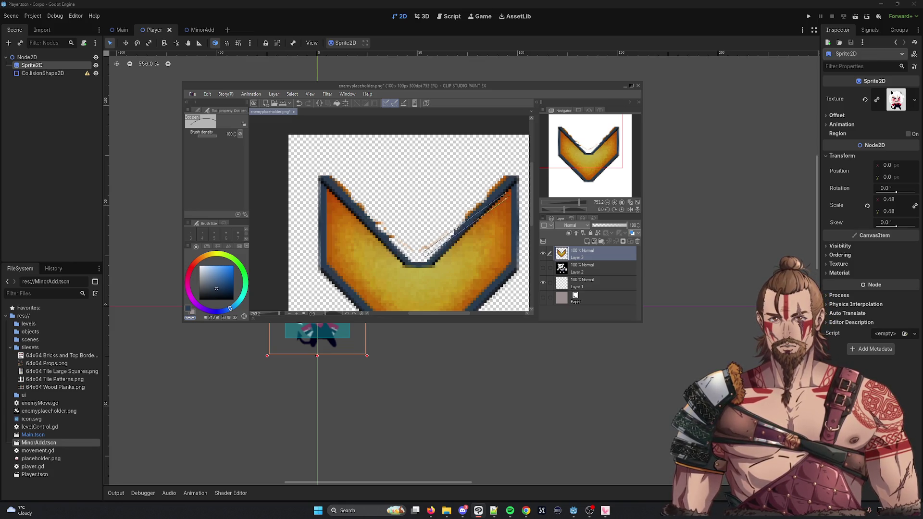
key(ctrl+z)
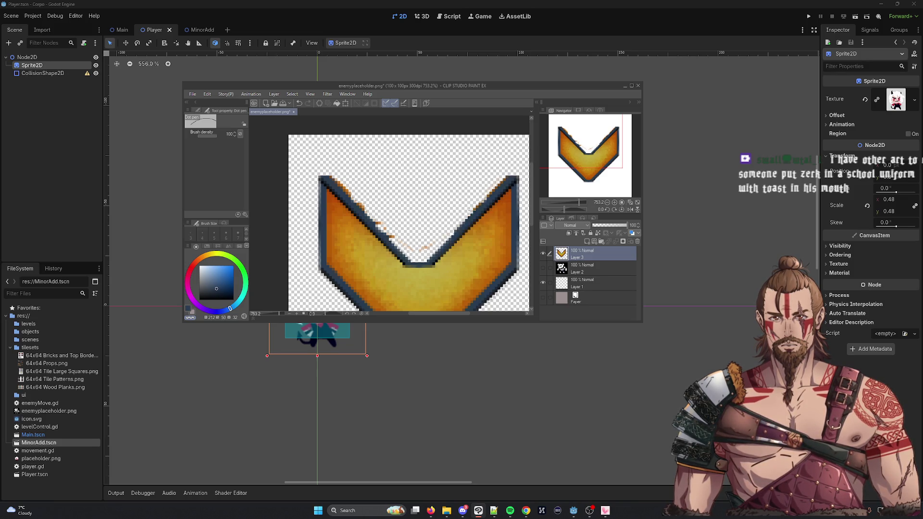
Repaint a clean dark outline along the chevron's upper-right arm and left edge
drag(486, 195, 509, 176)
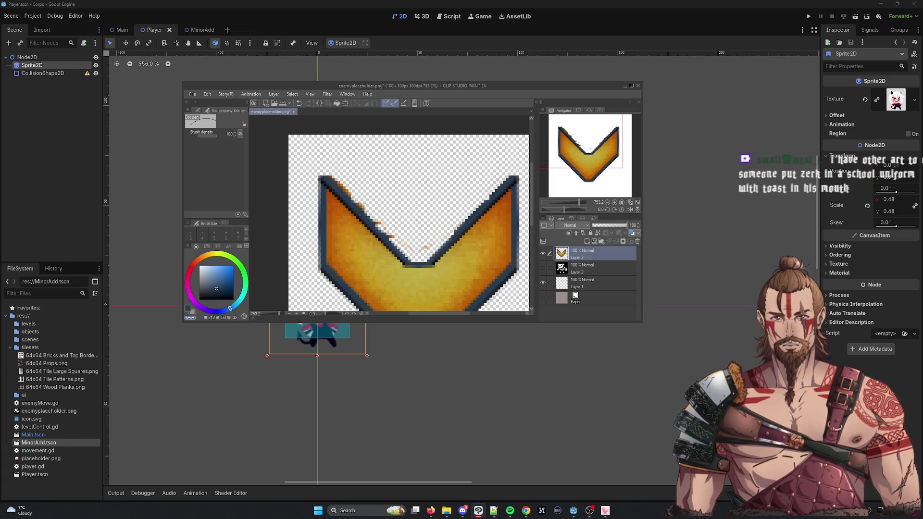
mouse_move(330, 178)
mouse_down()
mouse_move(425, 257)
mouse_move(337, 181)
mouse_move(404, 247)
mouse_up()
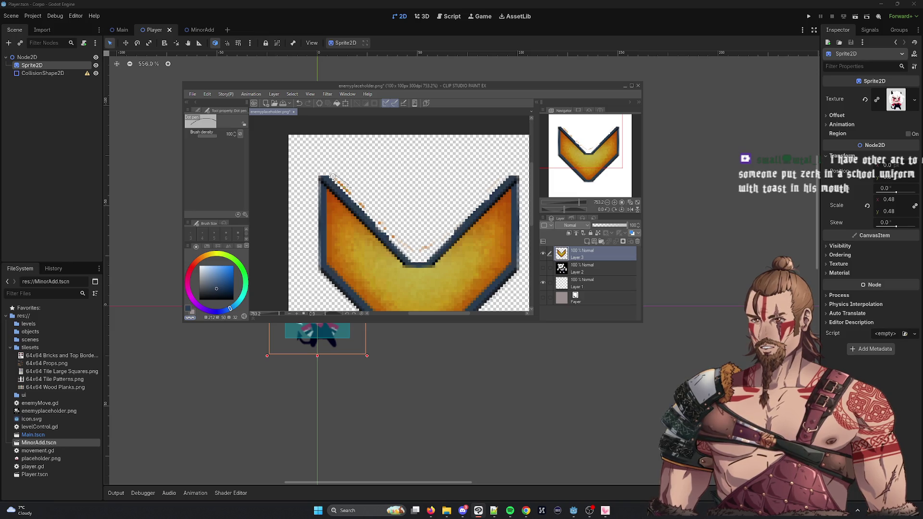
drag(333, 177, 412, 252)
key(ctrl+z)
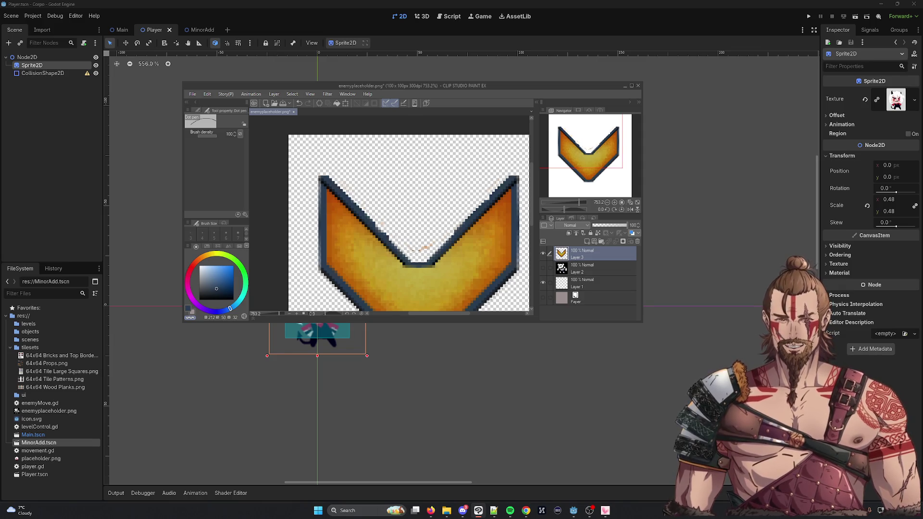
key(ctrl+z)
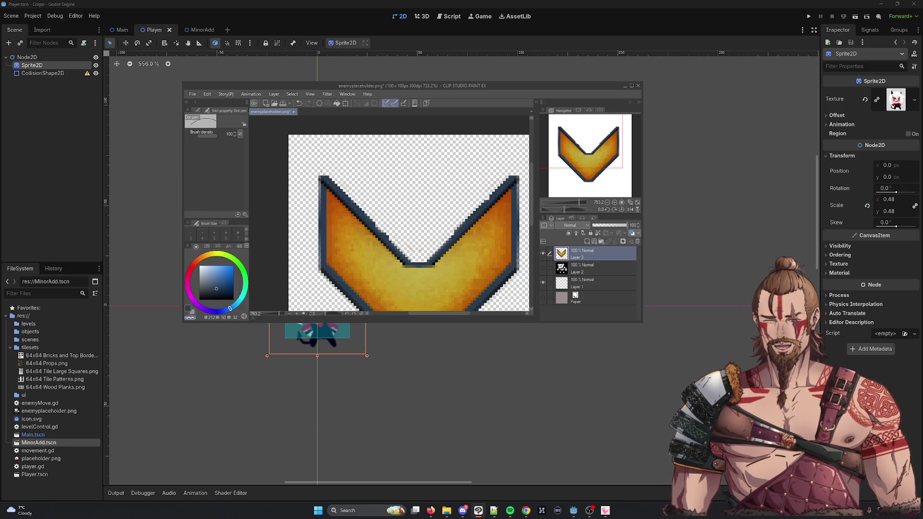
mouse_move(318, 170)
mouse_down()
mouse_move(312, 298)
mouse_move(318, 174)
mouse_up()
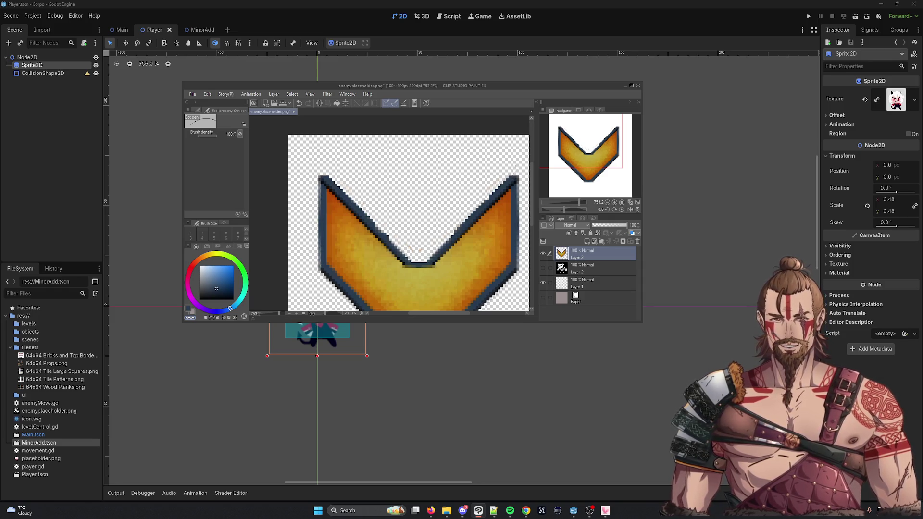
Zoom out and centre the chevron to check the whole sprite
scroll(472, 280, down, 3)
scroll(472, 280, up, 2)
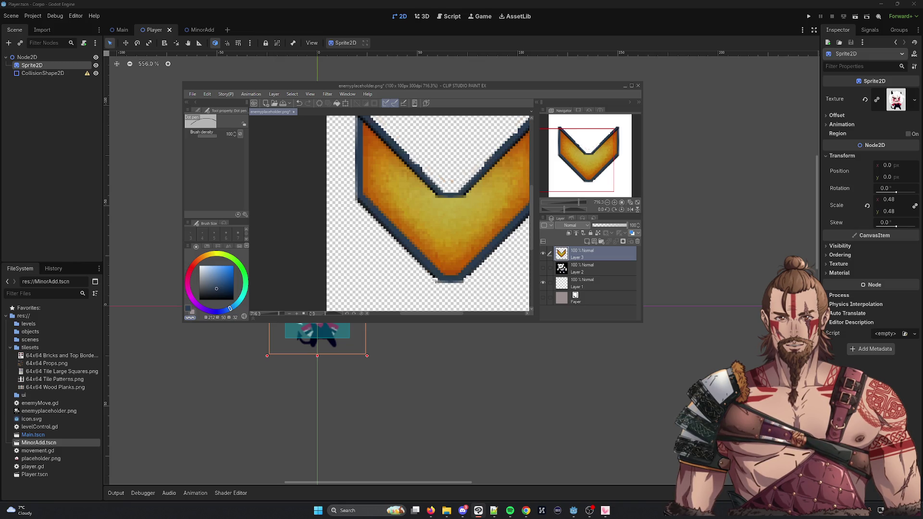
scroll(463, 291, down, 5)
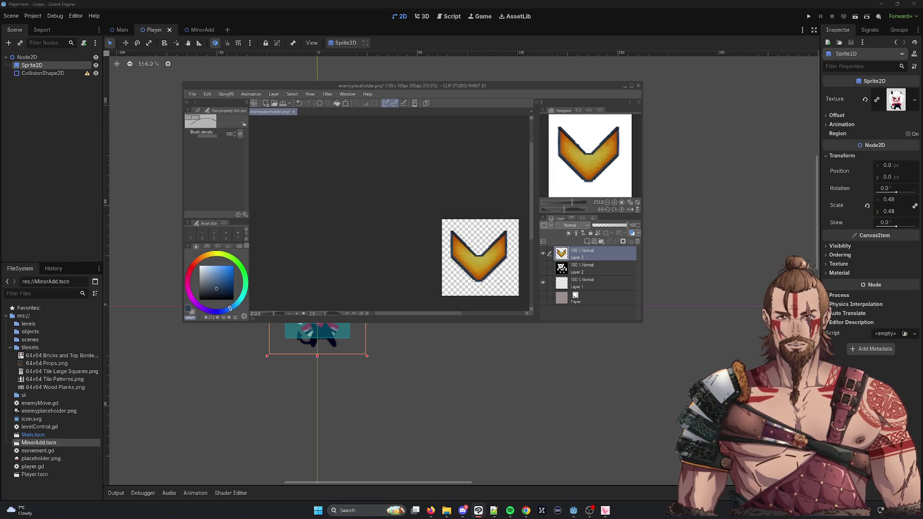
scroll(477, 237, up, 4)
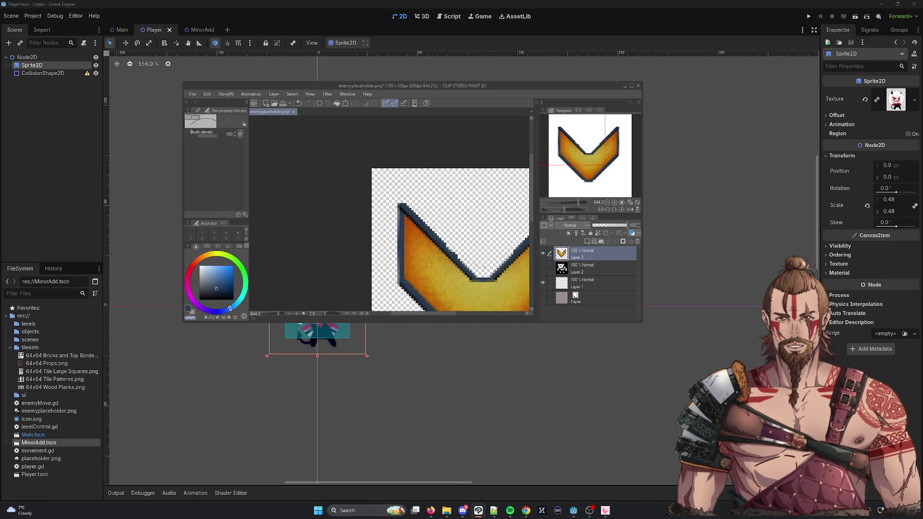
scroll(506, 271, down, 4)
drag(402, 312, 429, 313)
scroll(403, 259, up, 1)
Save the image as arrowpng.png and close the document
click(192, 95)
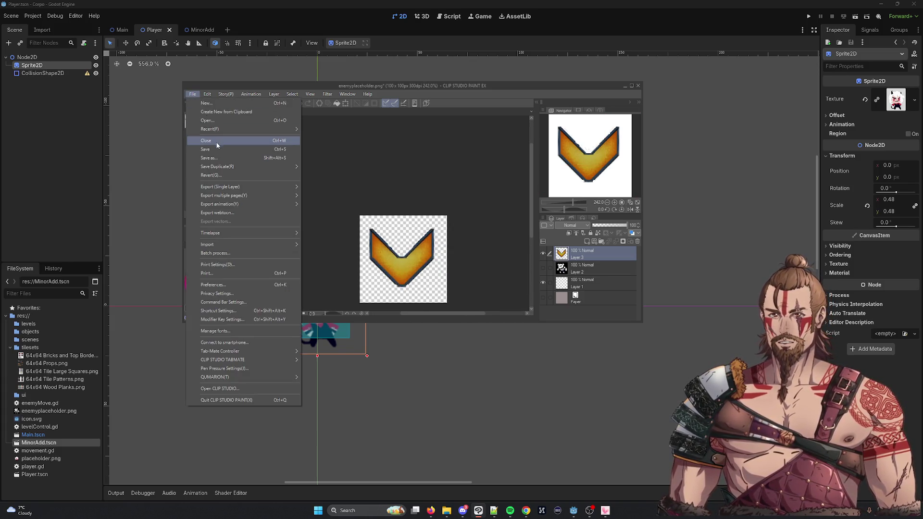
click(217, 164)
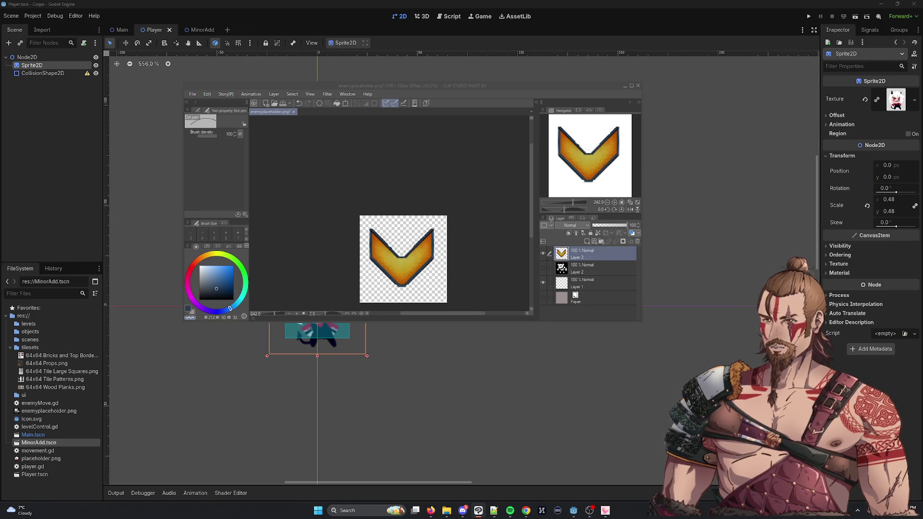
key(Return)
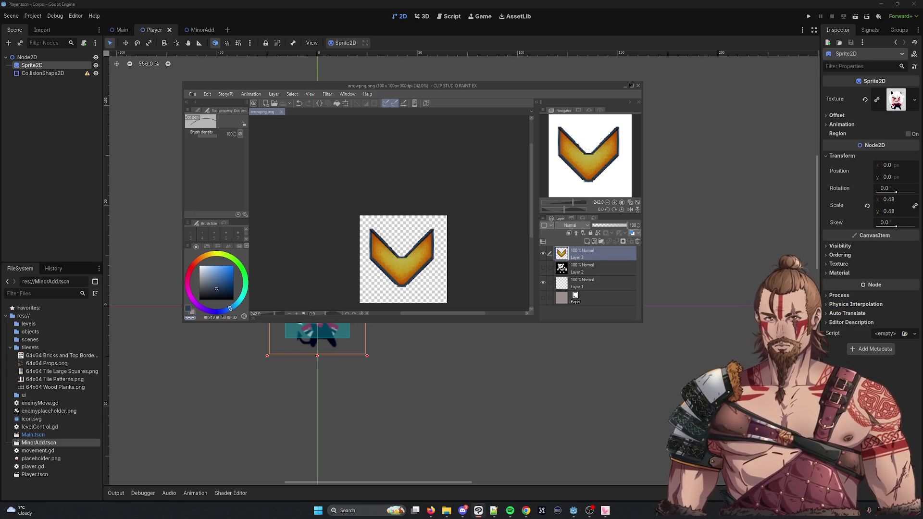
click(638, 85)
click(631, 86)
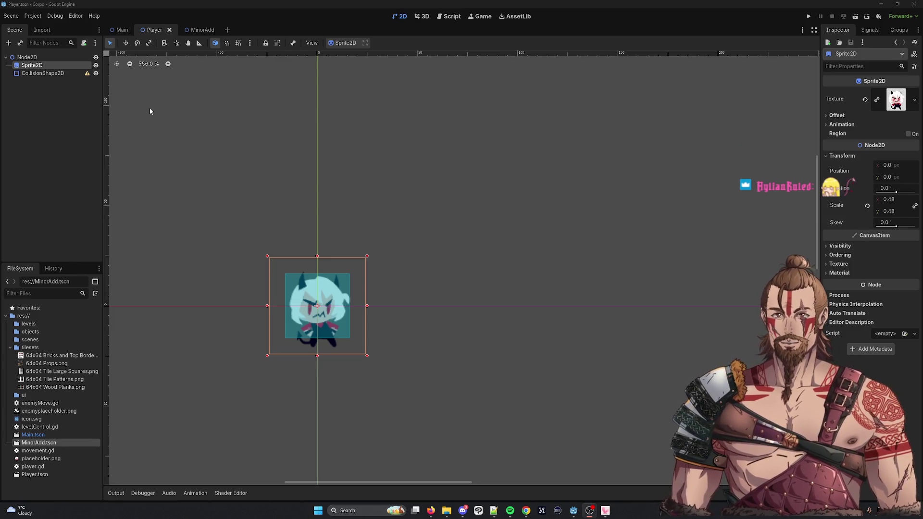
Back in Godot, confirm arrowpng.png is in the project files and select the root Node2D
mouse_move(116, 33)
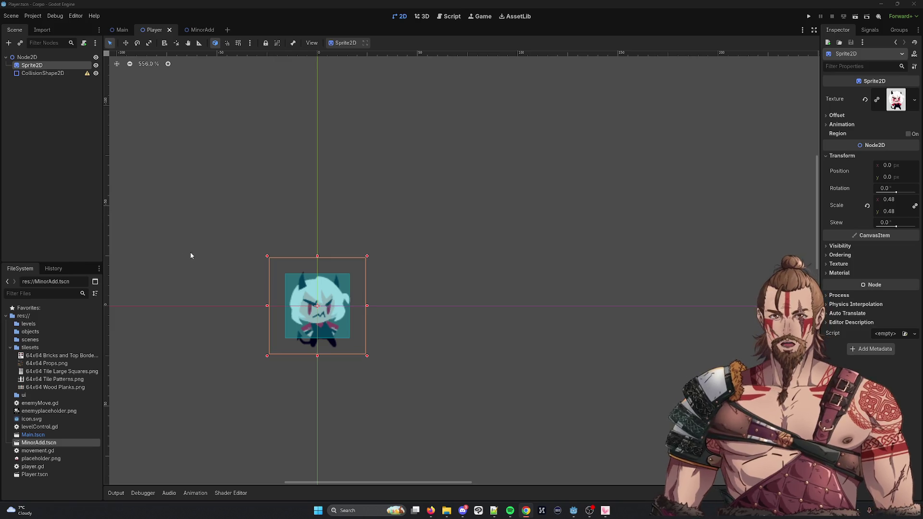
click(46, 58)
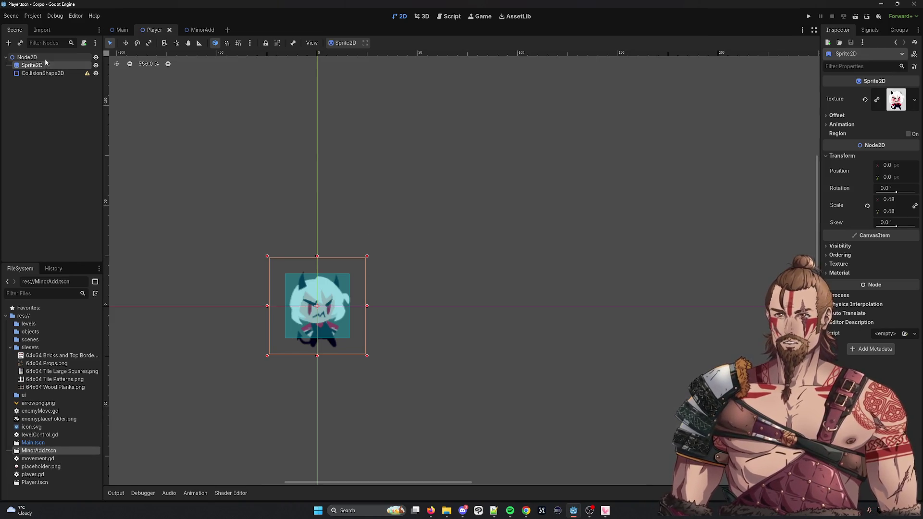
Add a Sprite2D child node, Sprite2D2, under the root Node2D
right_click(47, 58)
click(62, 65)
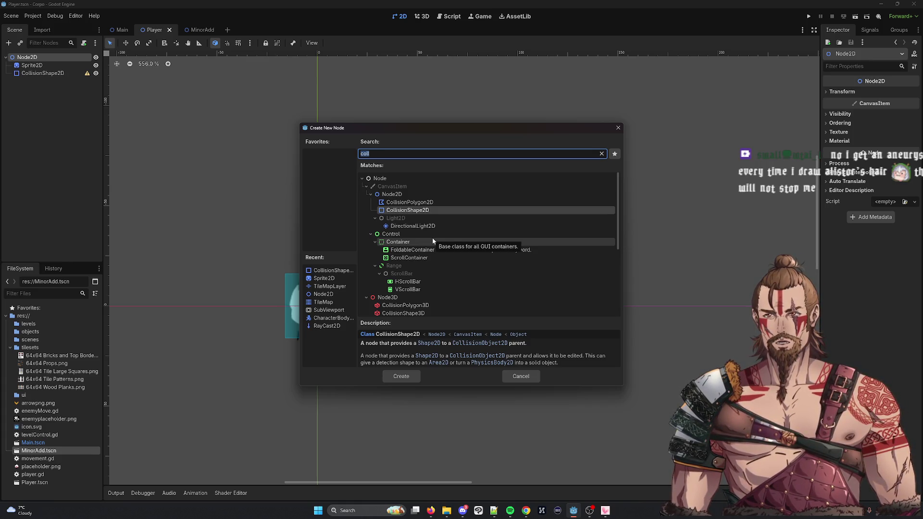
text(Spride)
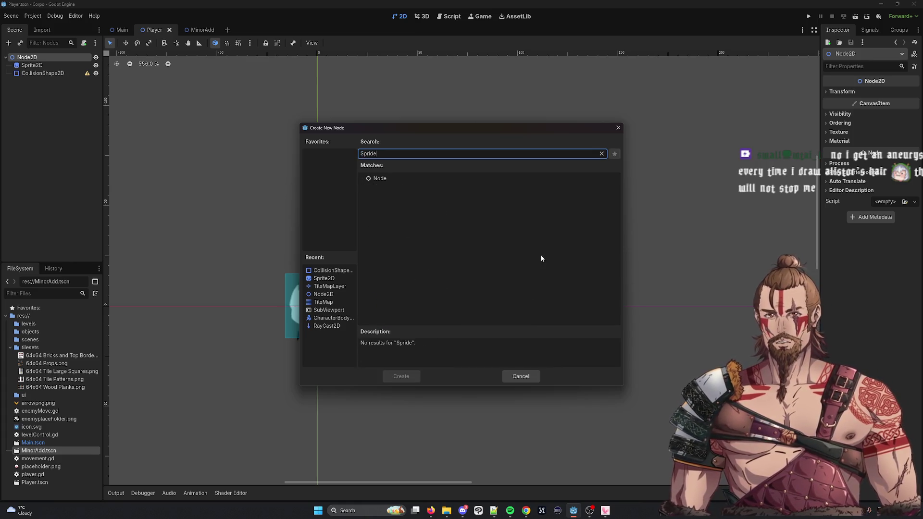
key(BackSpace)
key(BackSpace)
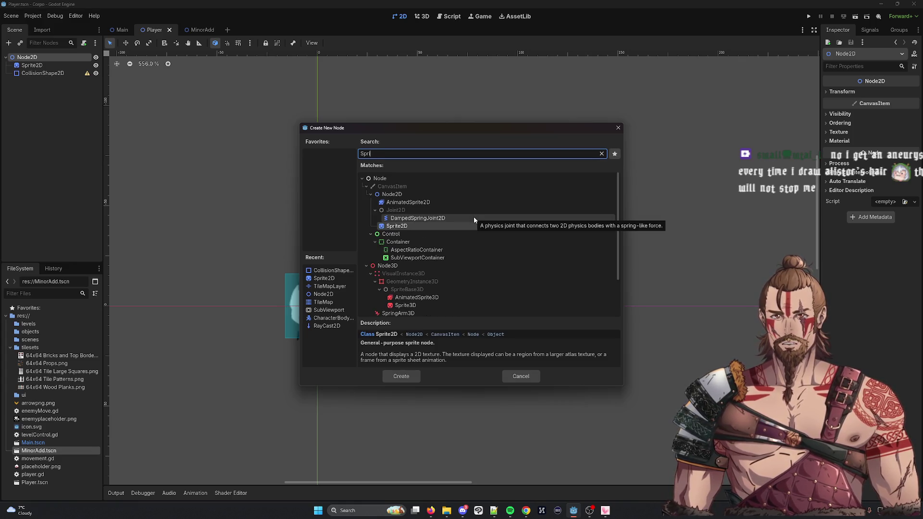
click(410, 226)
click(407, 378)
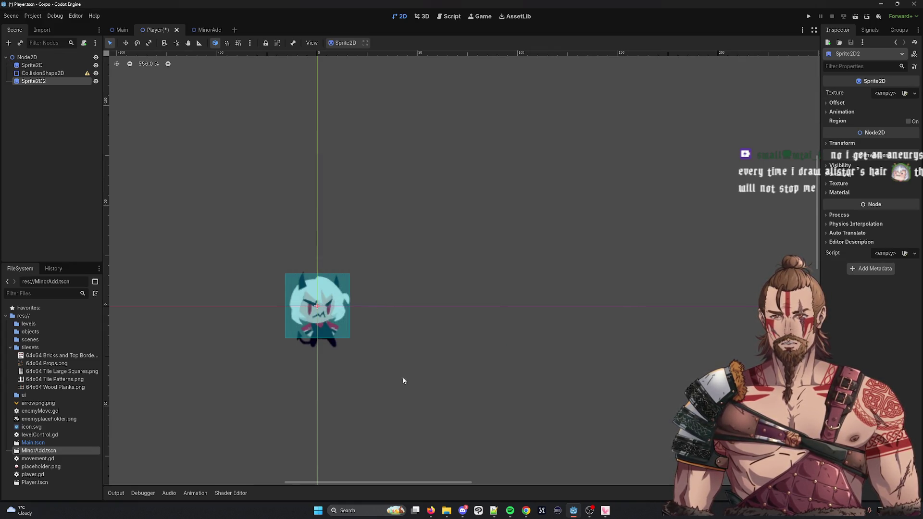
key(alt+Tab)
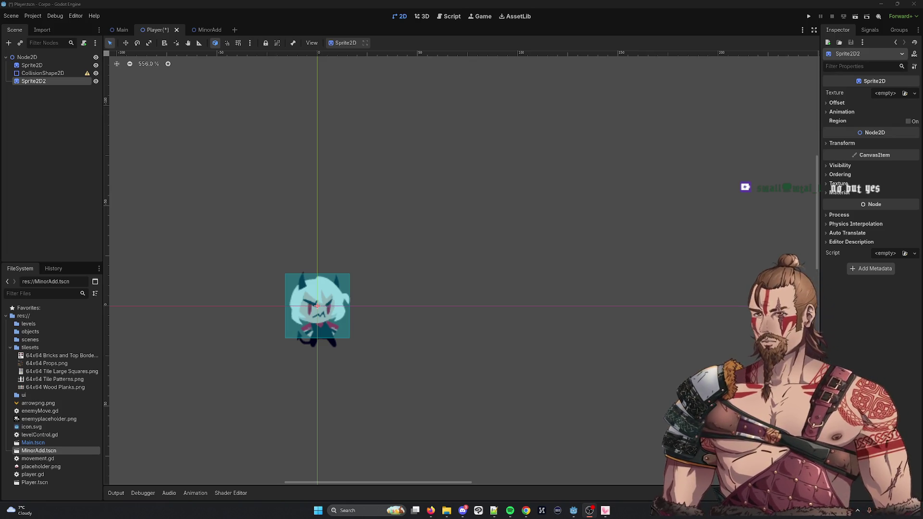
Rename the Sprite2D2 node to 'arrow'
right_click(55, 82)
click(90, 166)
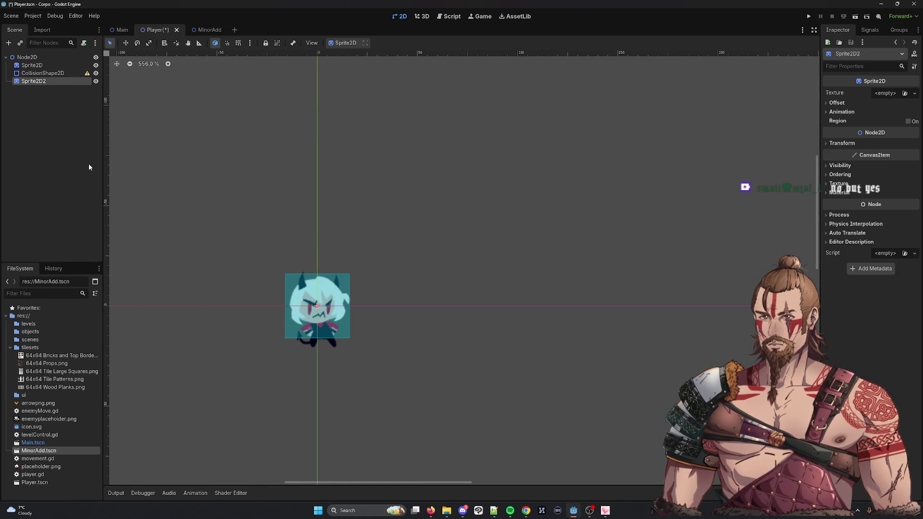
text(arrow)
key(Return)
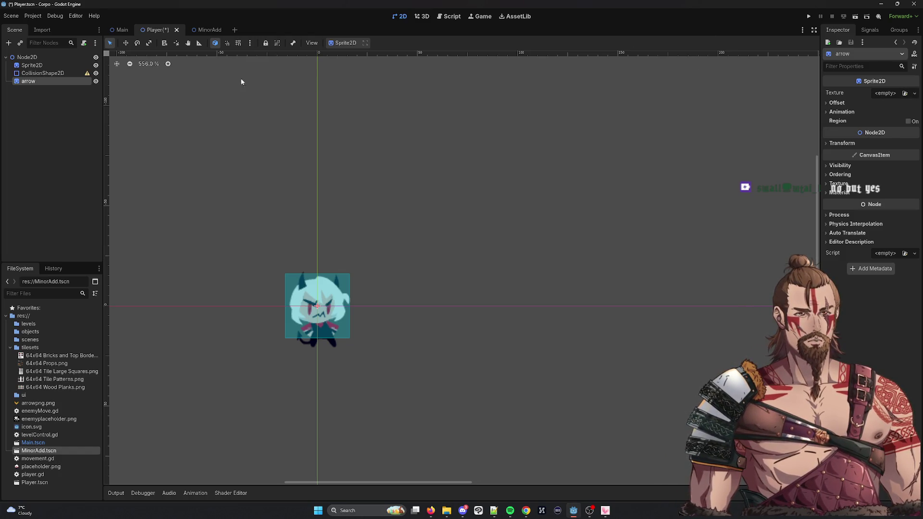
Check the CollisionShape2D shape settings, reselect arrow, then select icon.svg in the files
click(52, 73)
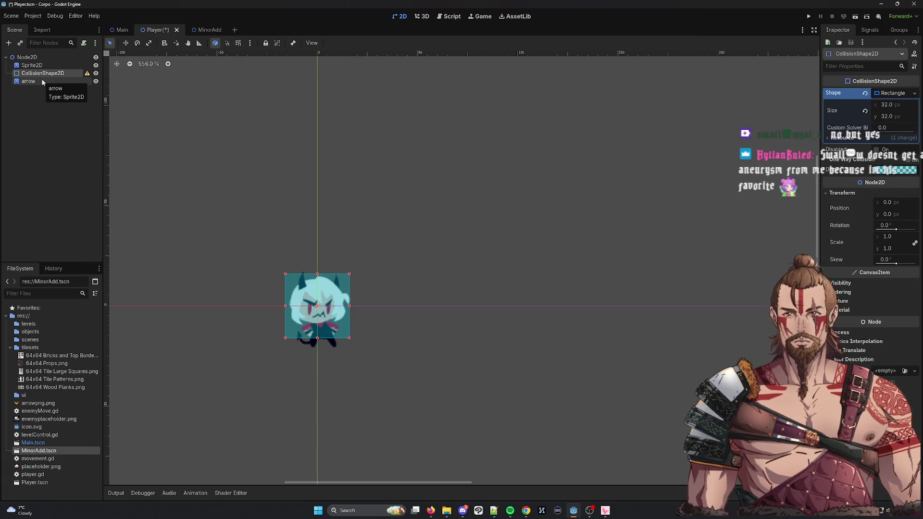
click(41, 81)
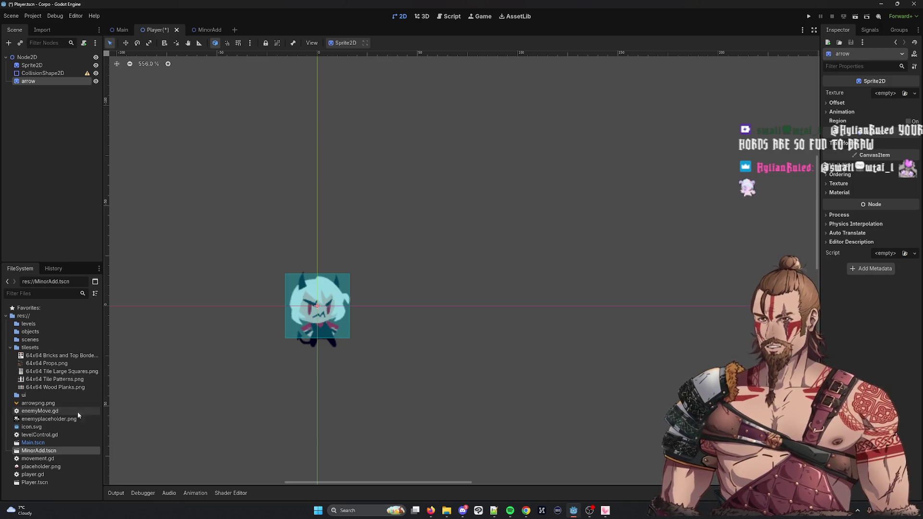
click(41, 427)
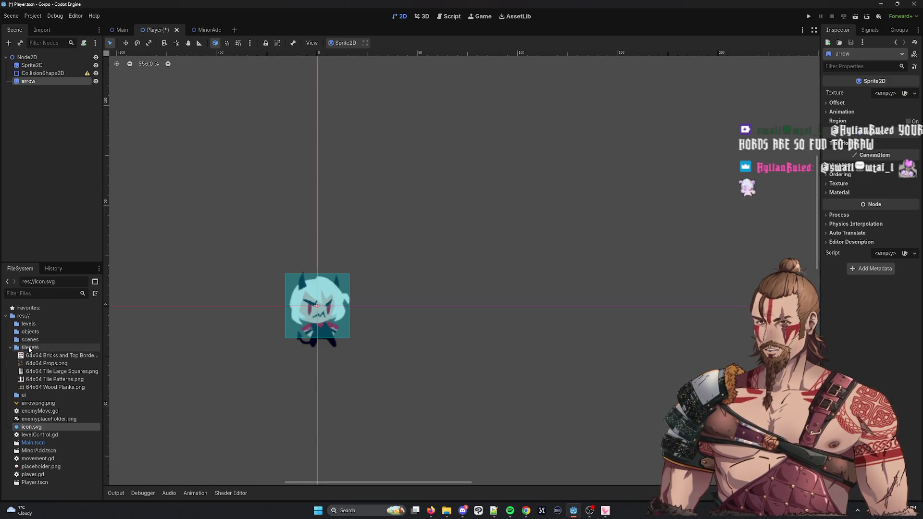
Collapse the tilesets folder and select the project's root folder res://
click(48, 405)
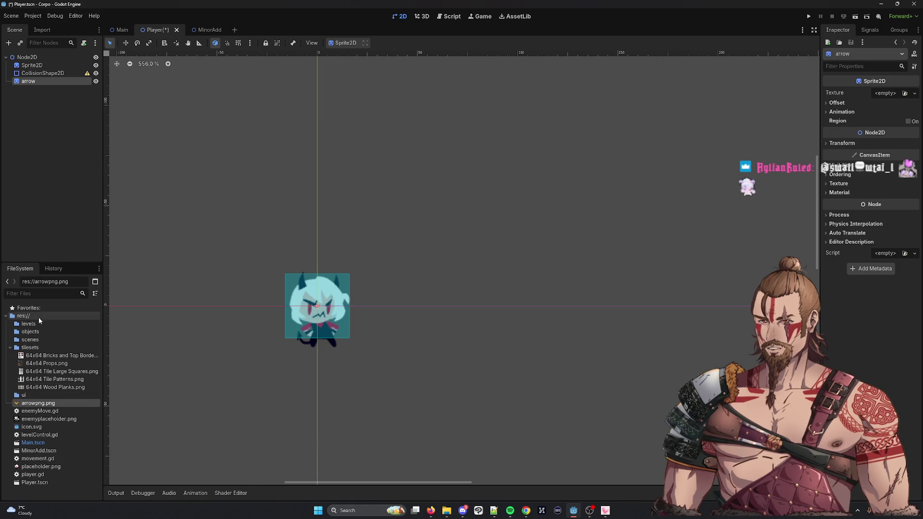
click(14, 350)
click(10, 347)
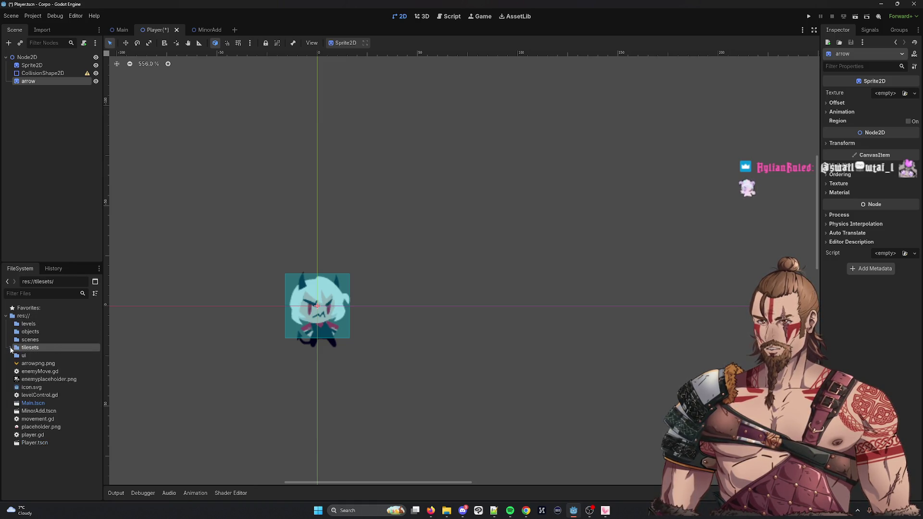
click(23, 316)
right_click(27, 317)
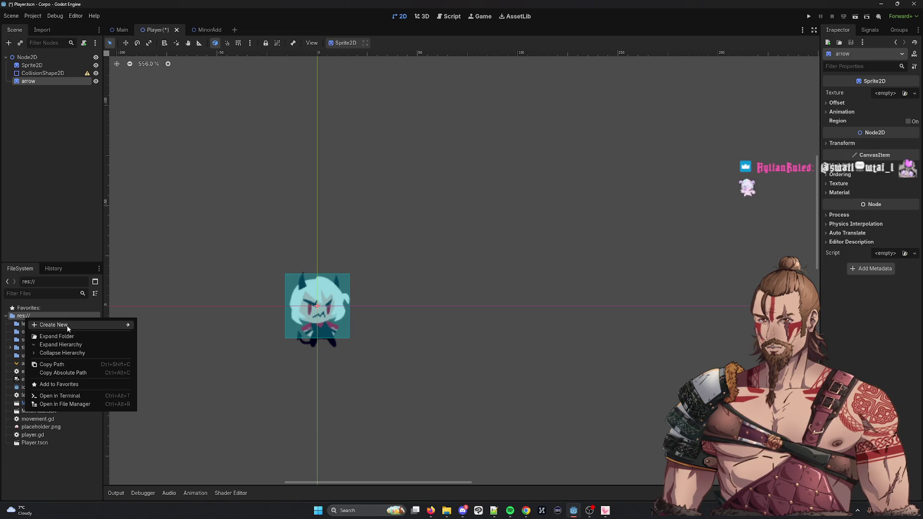
click(66, 336)
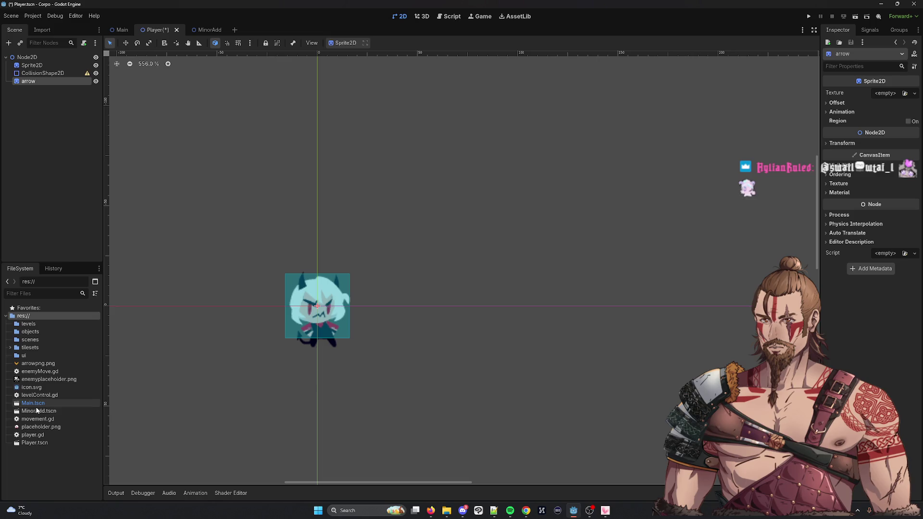
Create a new folder named 'sprites' at the project root
right_click(25, 316)
mouse_move(64, 323)
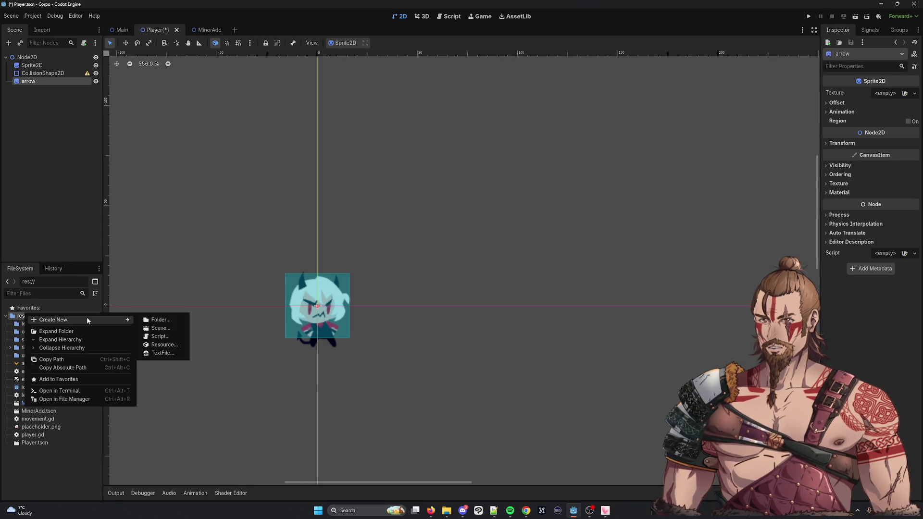
click(159, 319)
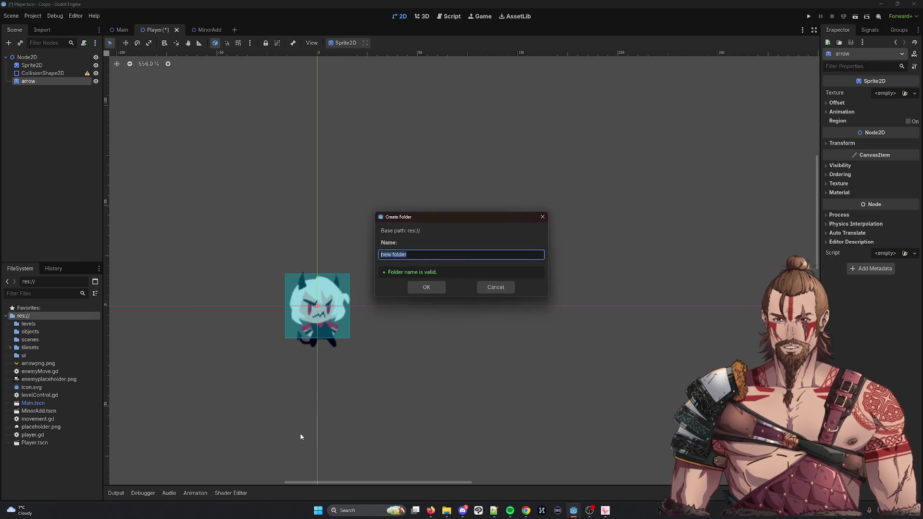
text(sp)
text(rites)
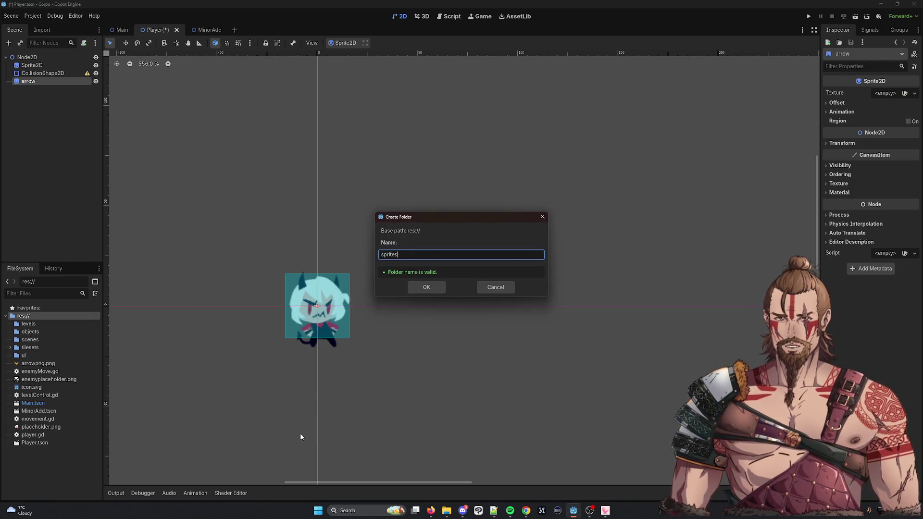
key(Return)
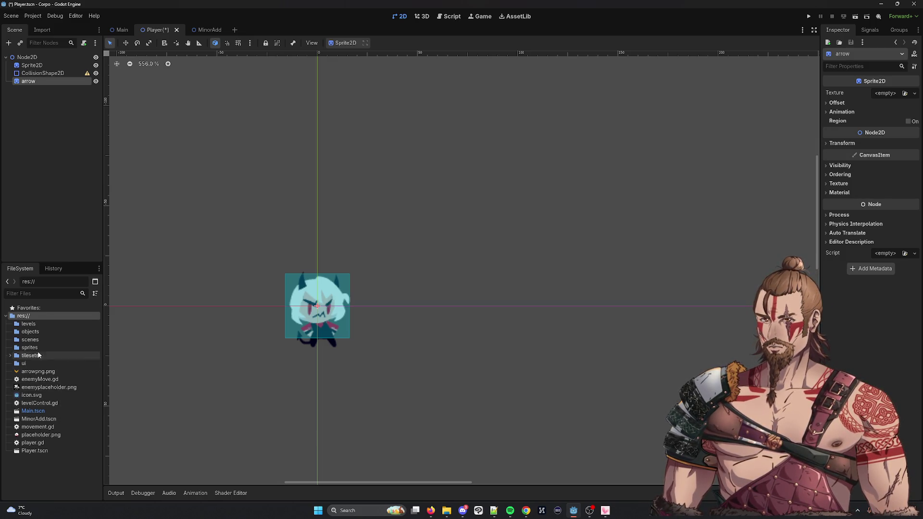
click(41, 387)
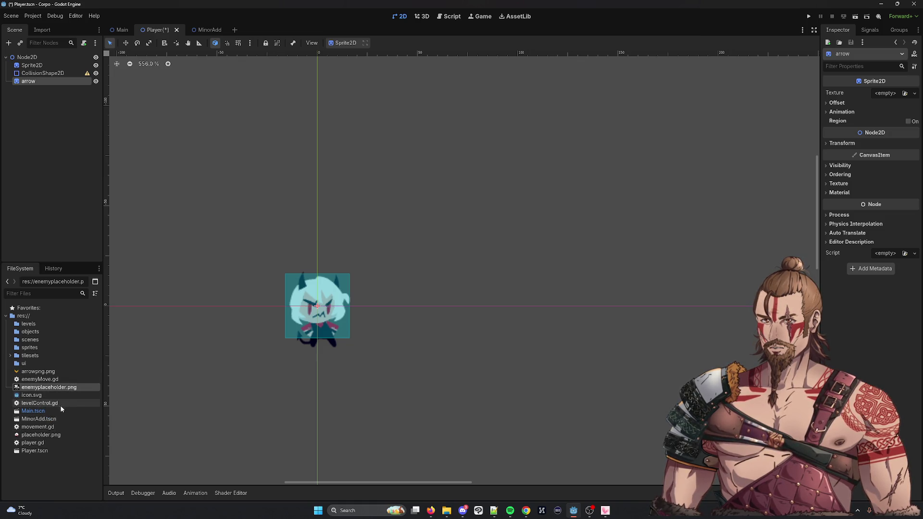
Move arrowpng.png, placeholder.png and enemyplaceholder.png into the sprites folder
ctrl+click(56, 435)
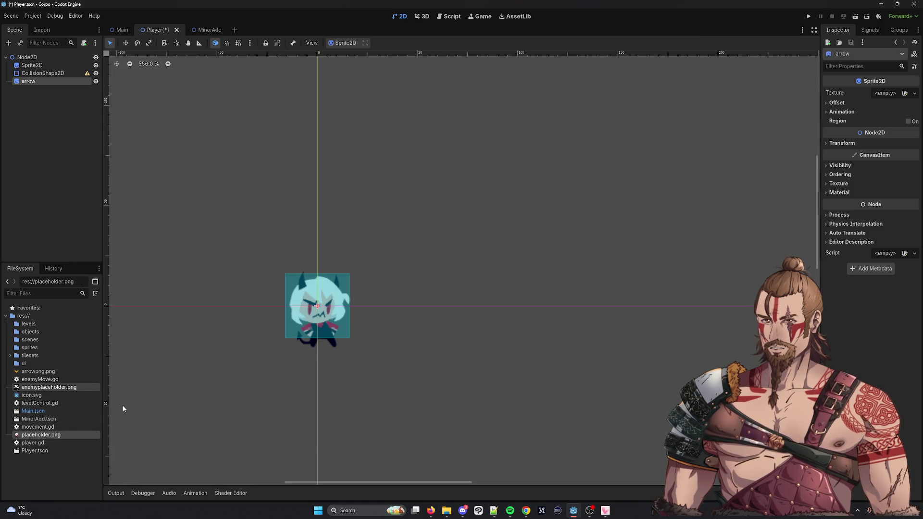
ctrl+click(47, 373)
drag(26, 377, 32, 349)
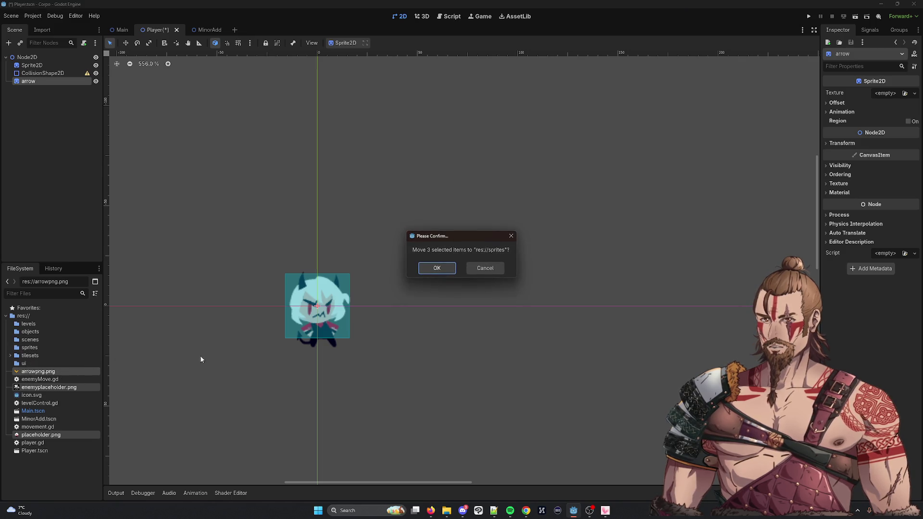
click(440, 268)
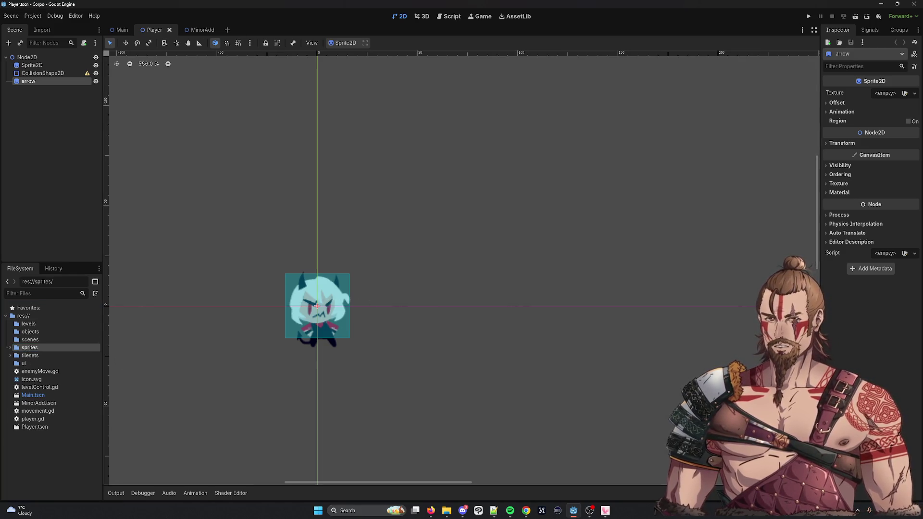
click(122, 29)
scroll(280, 169, down, 10)
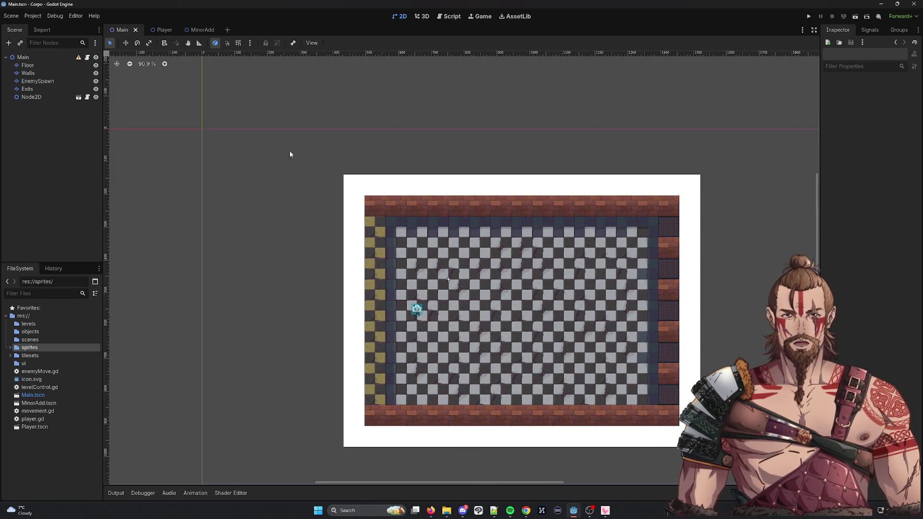
click(809, 17)
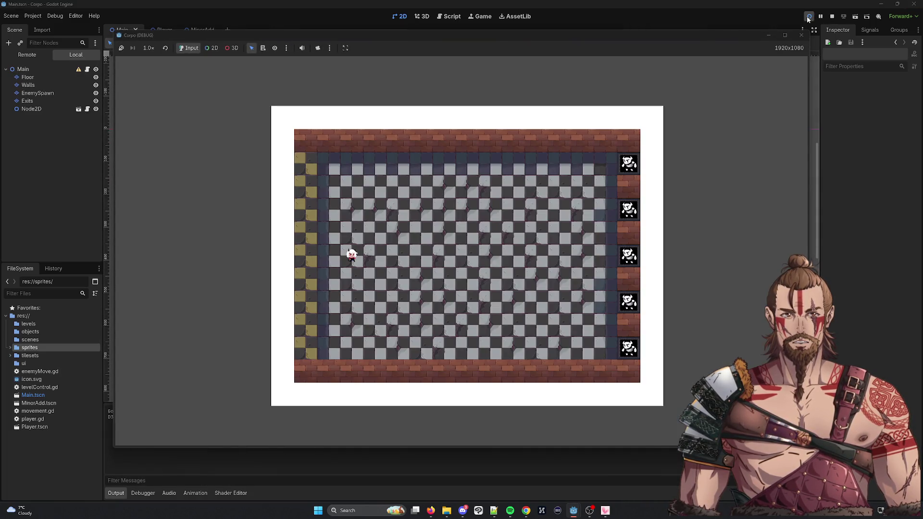
click(801, 35)
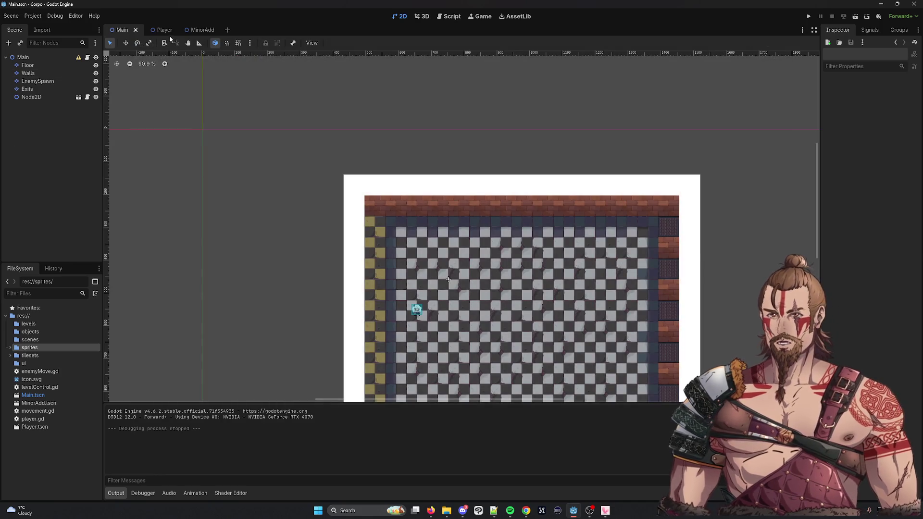
click(163, 30)
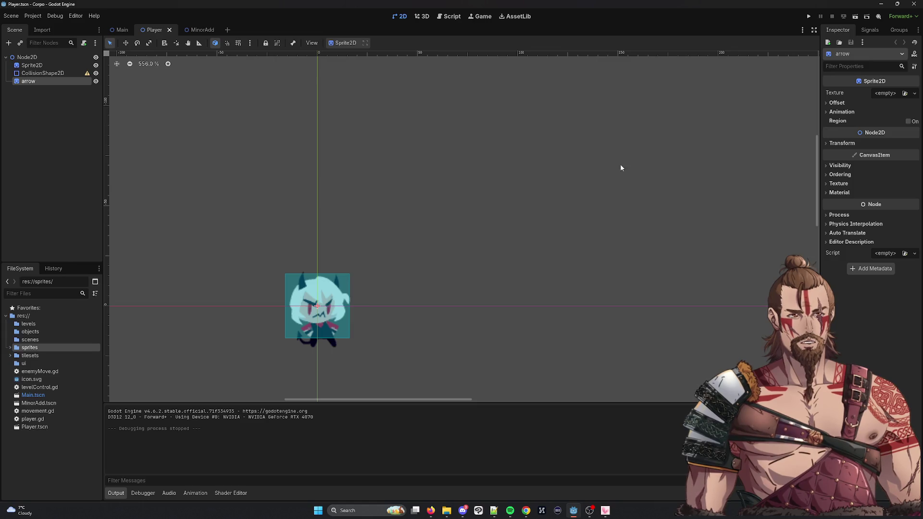
Drag sprites/arrowpng.png into the arrow node's Texture slot and expand its Transform properties
click(916, 97)
click(709, 214)
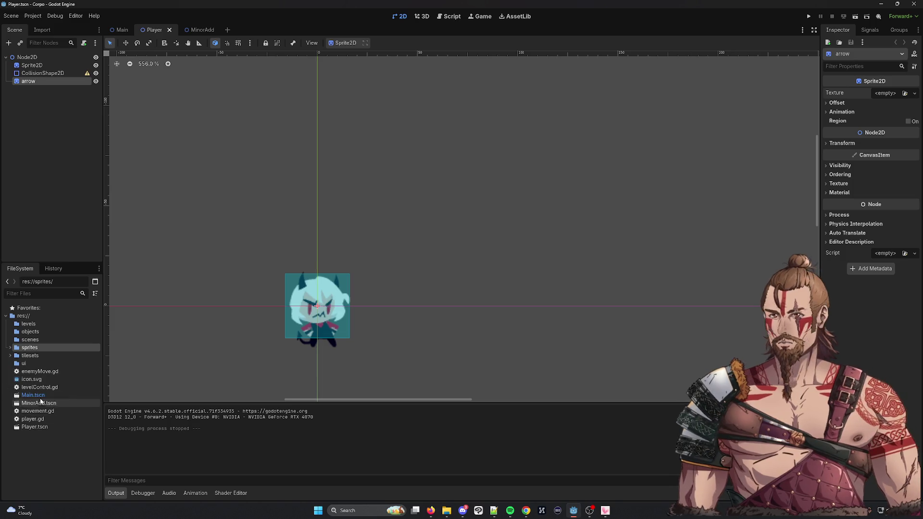
click(11, 347)
click(44, 356)
mouse_move(44, 357)
mouse_down()
mouse_move(700, 185)
mouse_move(895, 121)
mouse_move(888, 92)
mouse_up()
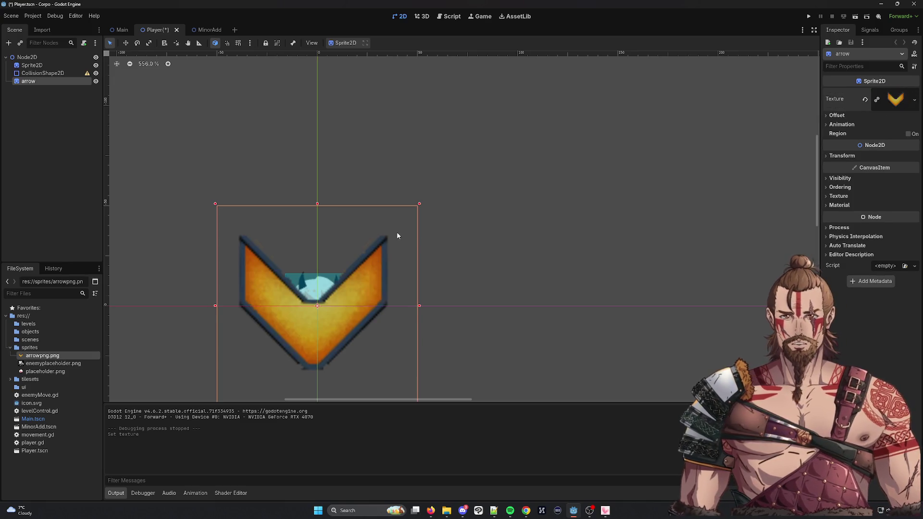
scroll(397, 235, down, 5)
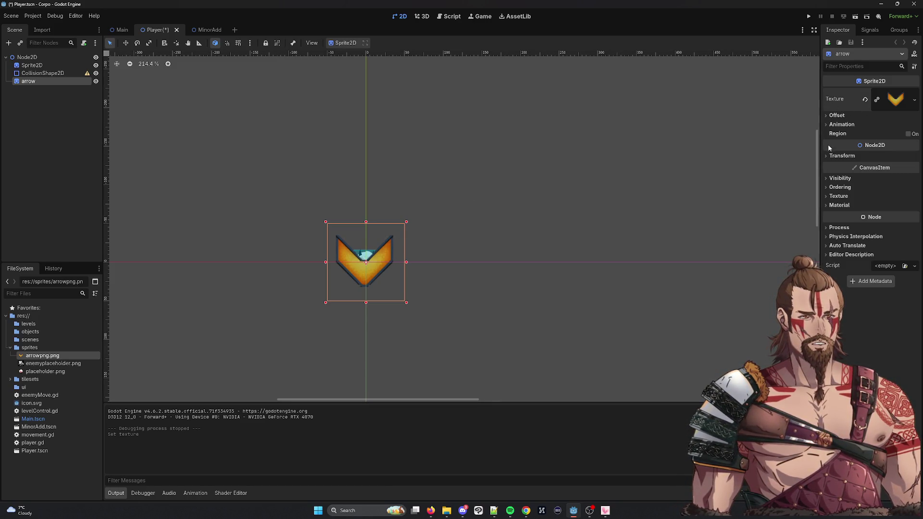
click(839, 155)
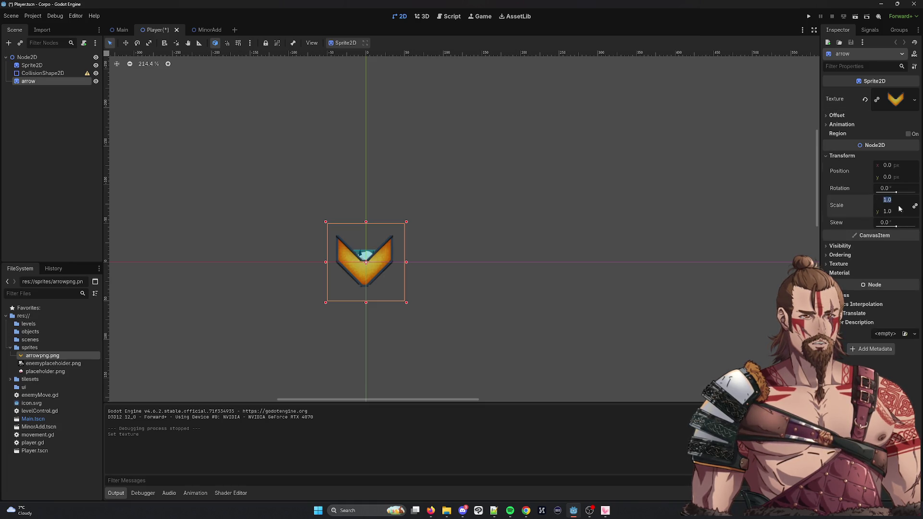
Scale the arrow sprite to 0.3 on both axes after trying a smaller 0.1 scale
click(887, 199)
text(0.)
text(01)
key(Return)
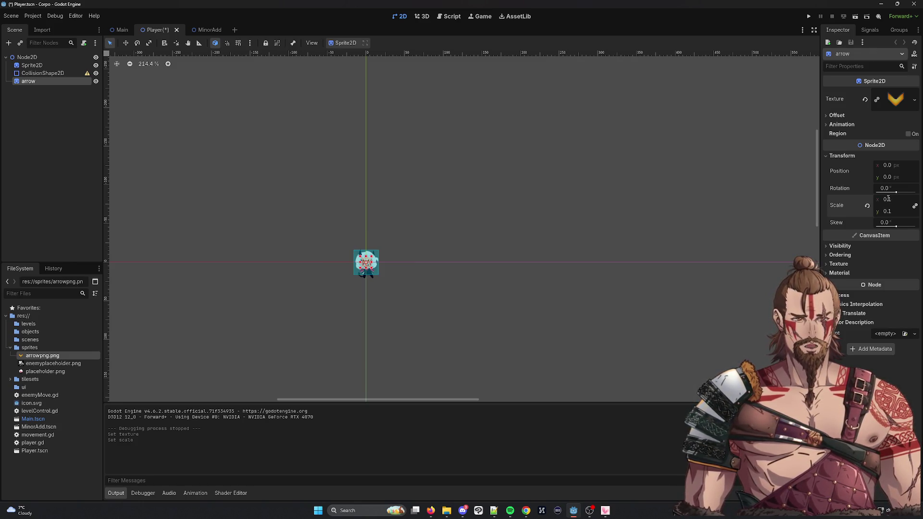
scroll(530, 265, up, 5)
scroll(330, 249, right, 3)
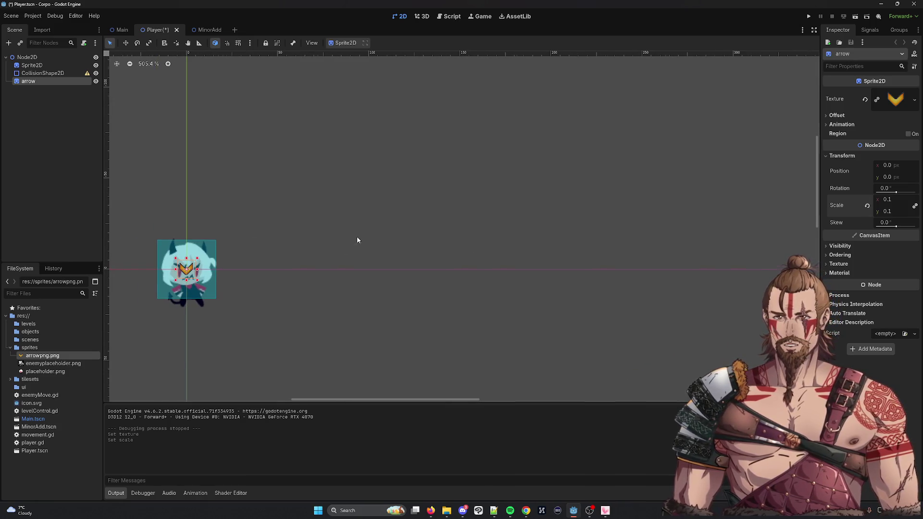
scroll(136, 274, up, 3)
click(894, 199)
text(0.3)
key(Return)
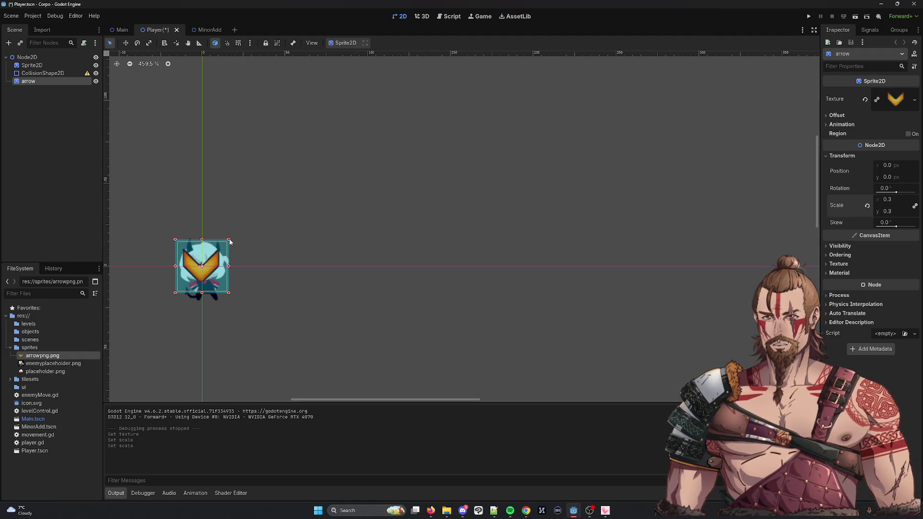
click(890, 171)
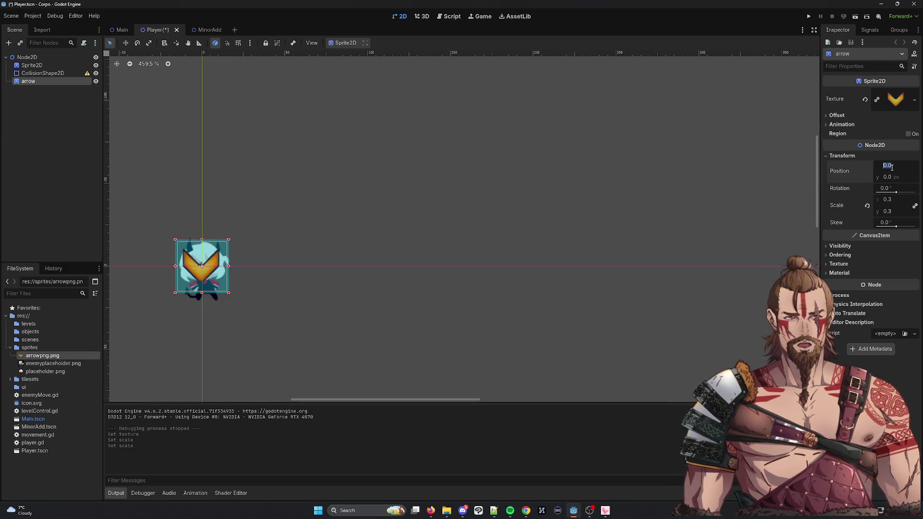
Try rotating the arrow by dragging and to -59 degrees, then reset rotation to 0
drag(896, 192, 891, 194)
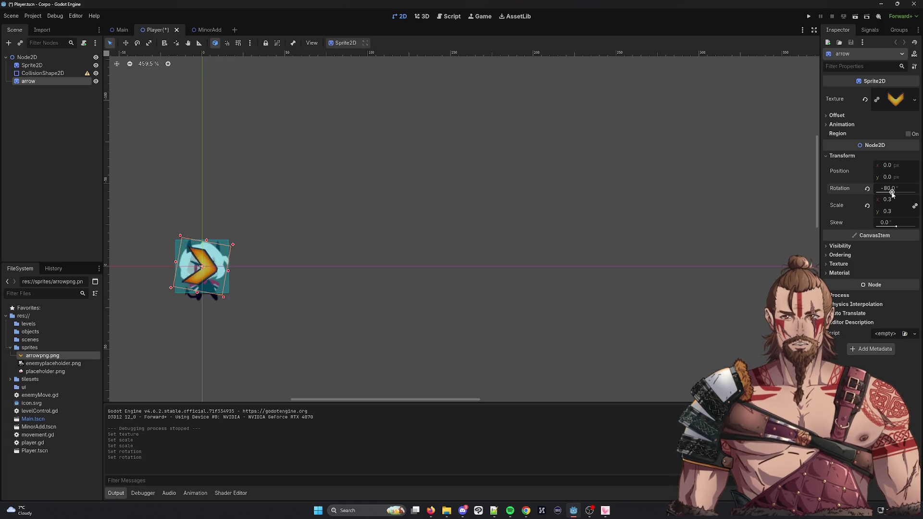
click(891, 191)
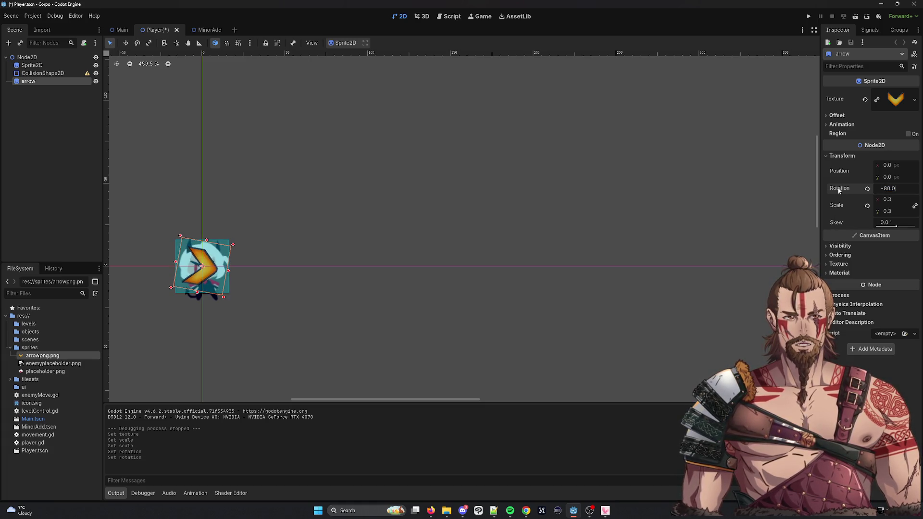
key(BackSpace)
key(BackSpace)
text(59)
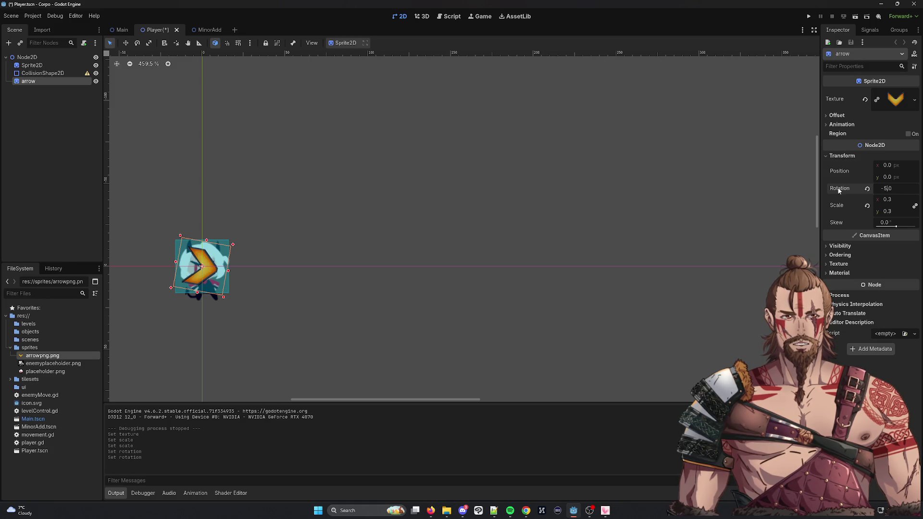
key(Return)
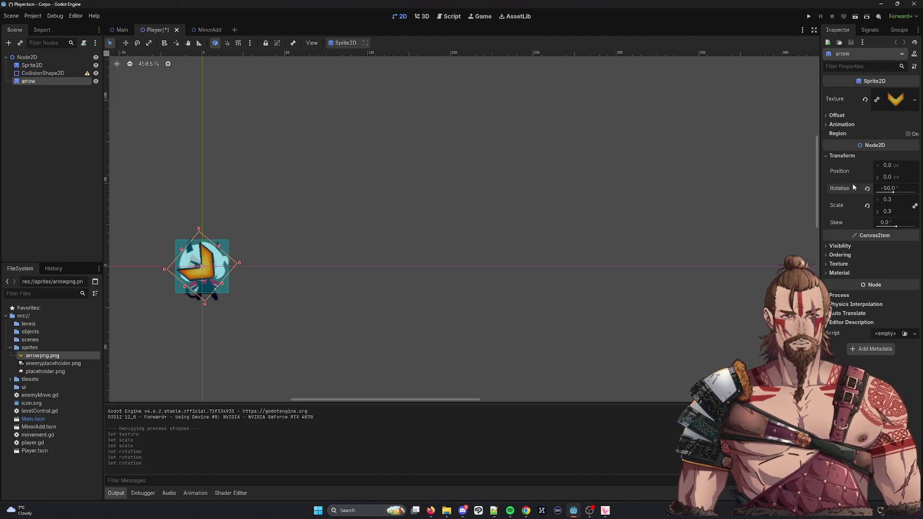
double_click(889, 188)
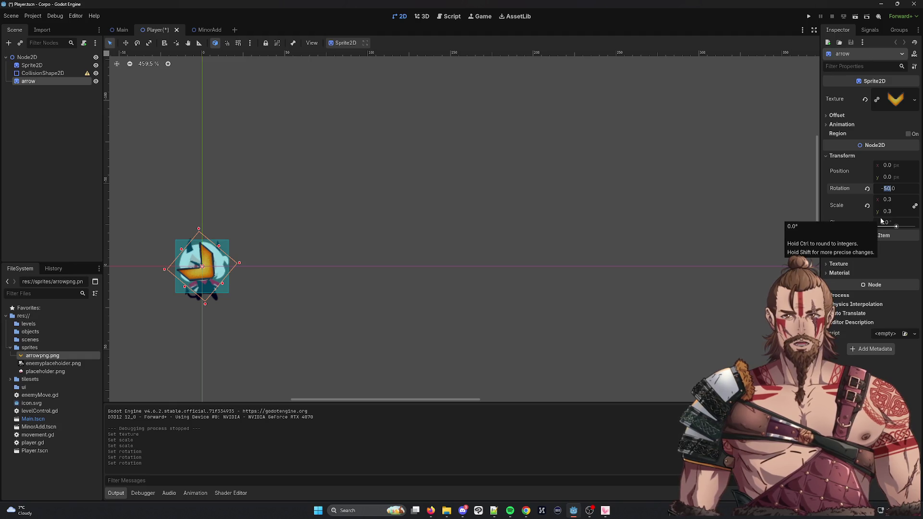
key(BackSpace)
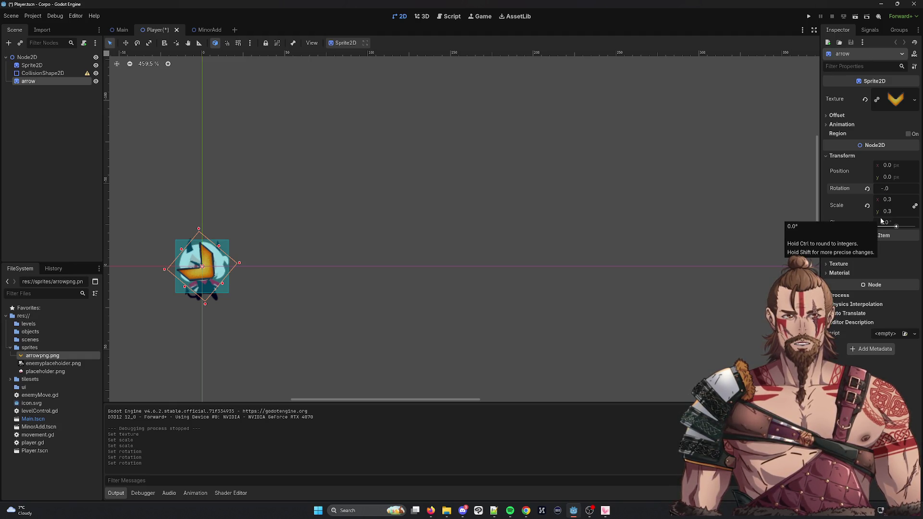
text(0)
key(Return)
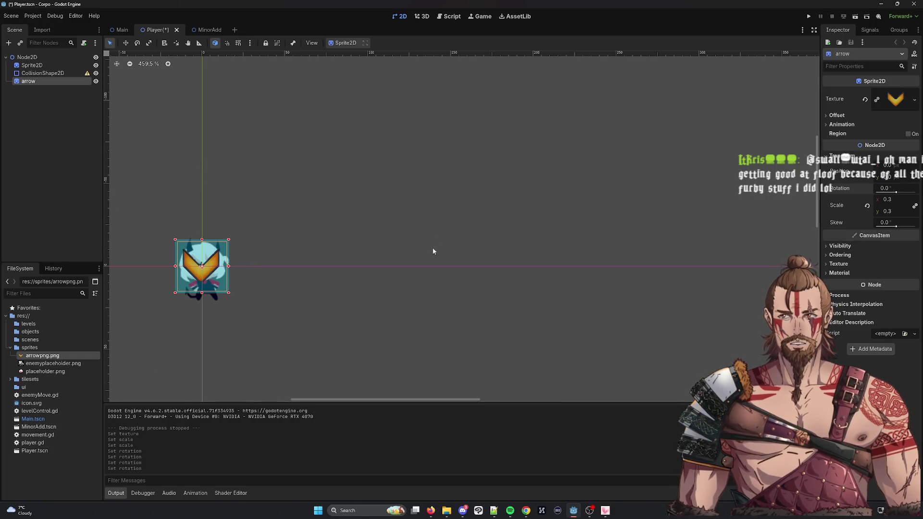
Try arrow rotations of 175 and 180 degrees
click(887, 188)
text(1750)
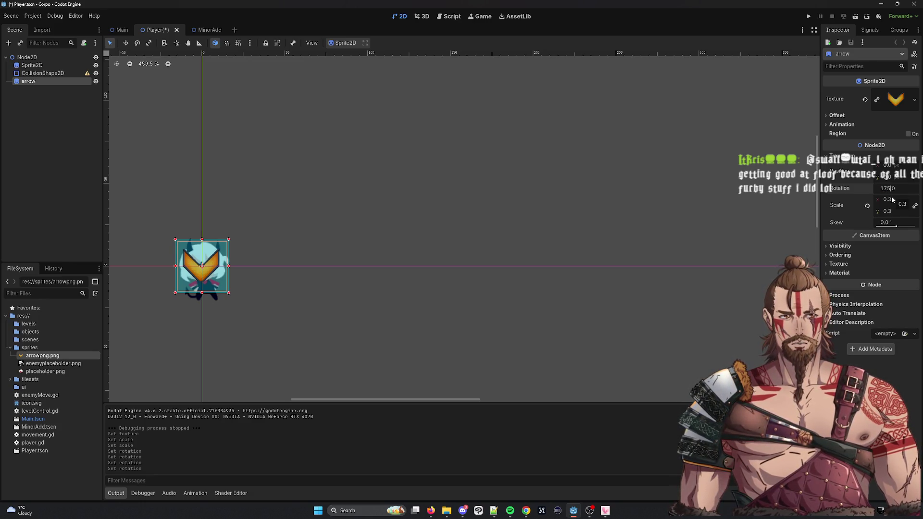
key(Return)
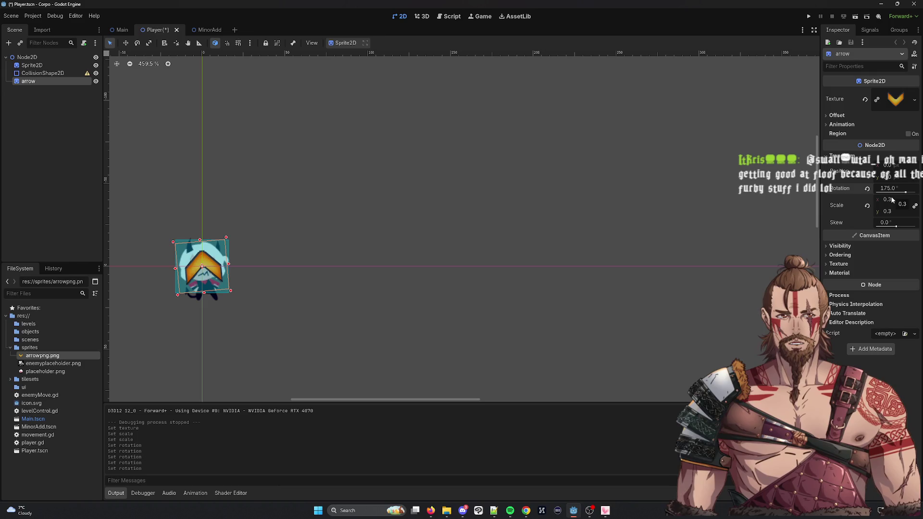
click(887, 189)
key(BackSpace)
key(BackSpace)
text(89)
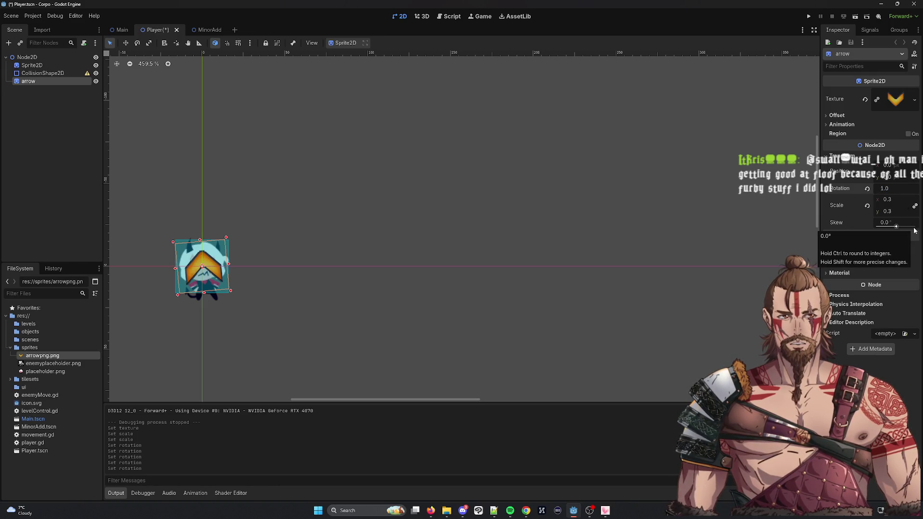
key(BackSpace)
text(0)
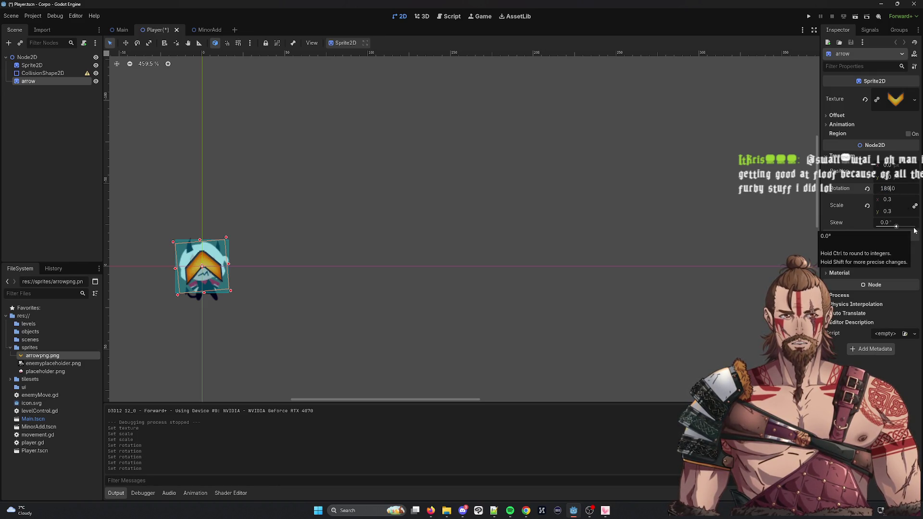
key(Return)
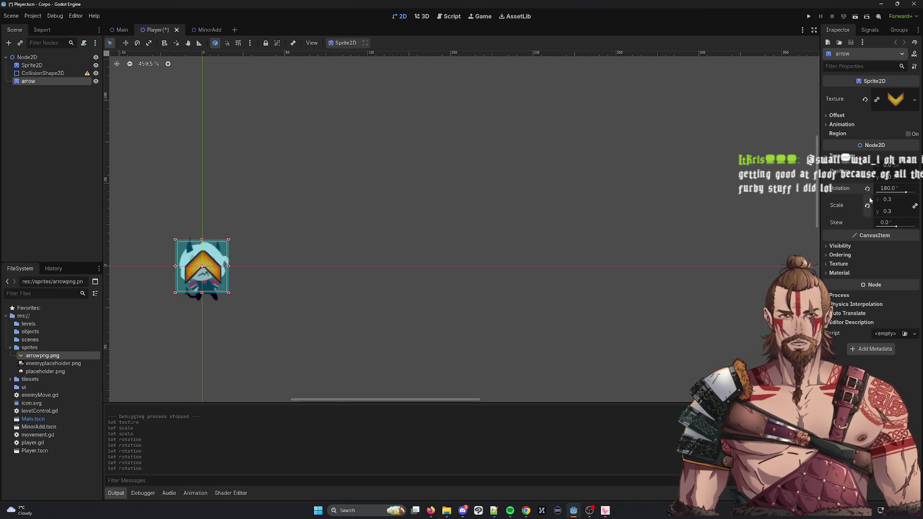
Set the arrow's rotation to 270 degrees so it points right
click(896, 193)
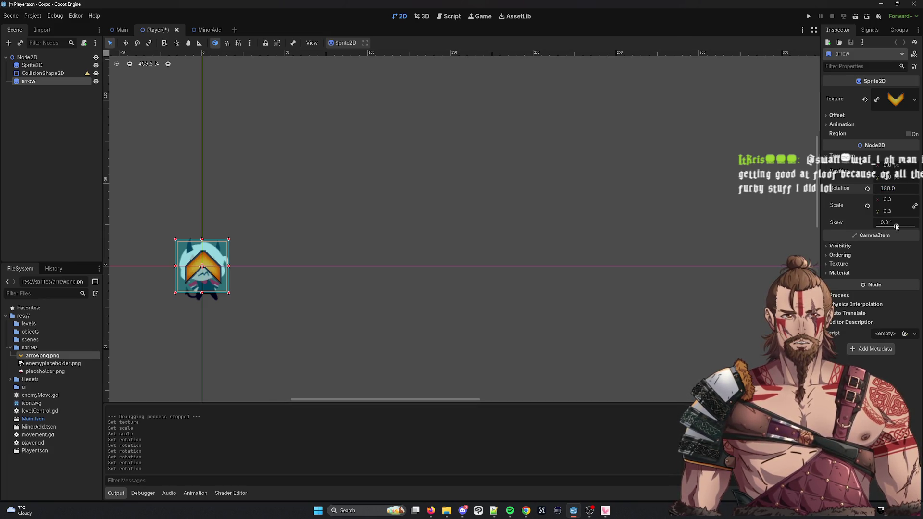
text(27)
key(Return)
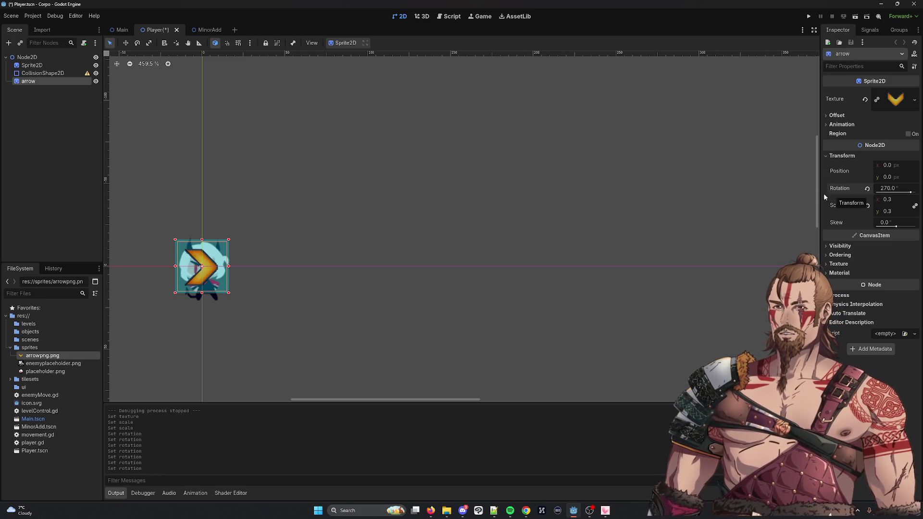
Move the arrow to the player's right side and shrink its scale to 0.2
drag(211, 276, 254, 278)
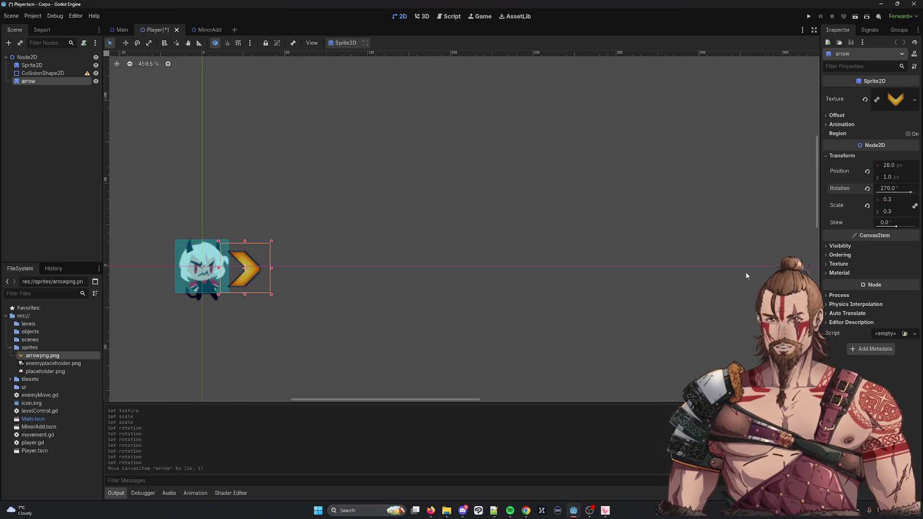
click(893, 199)
click(896, 202)
text(0.2)
key(Return)
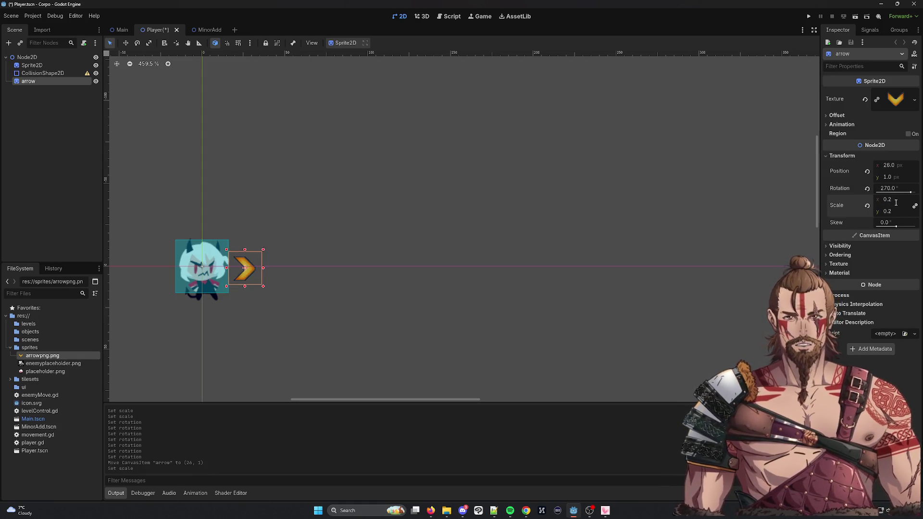
click(340, 211)
scroll(340, 210, down, 3)
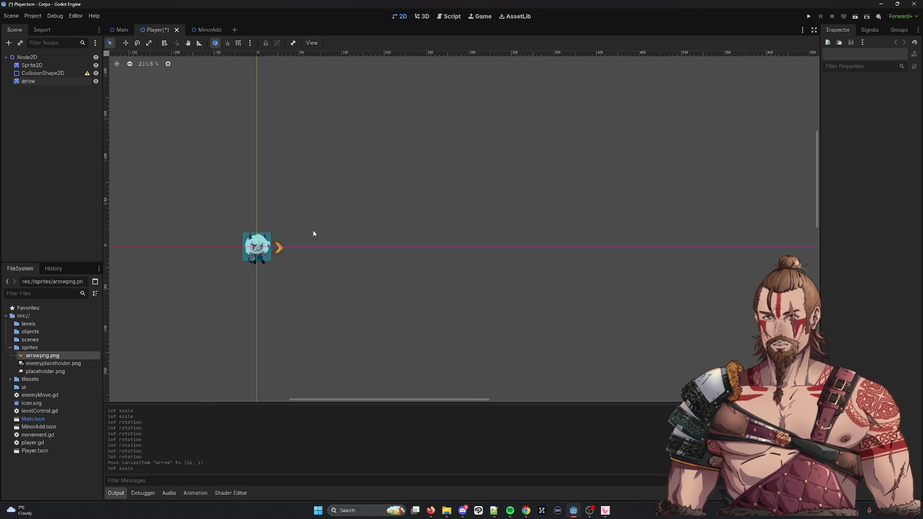
Save the Player scene and view the arrow in the Main scene
key(ctrl+s)
click(121, 30)
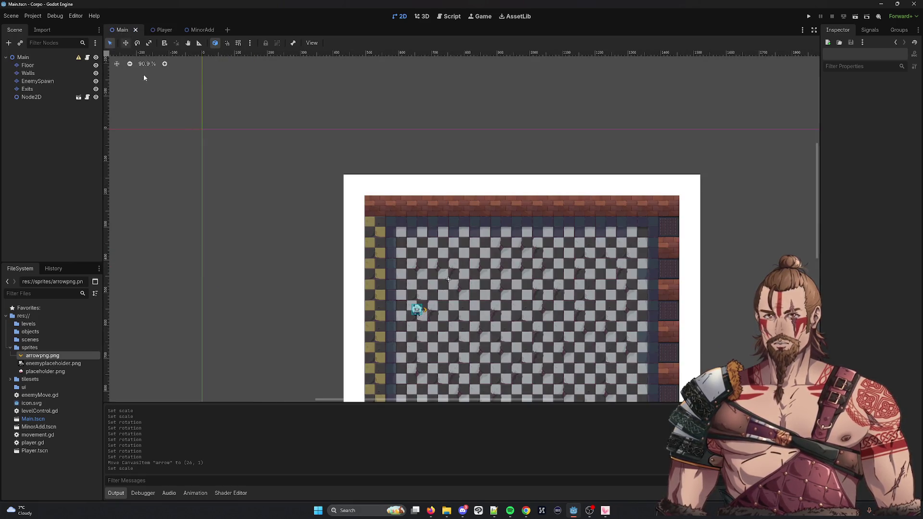
scroll(424, 327, up, 3)
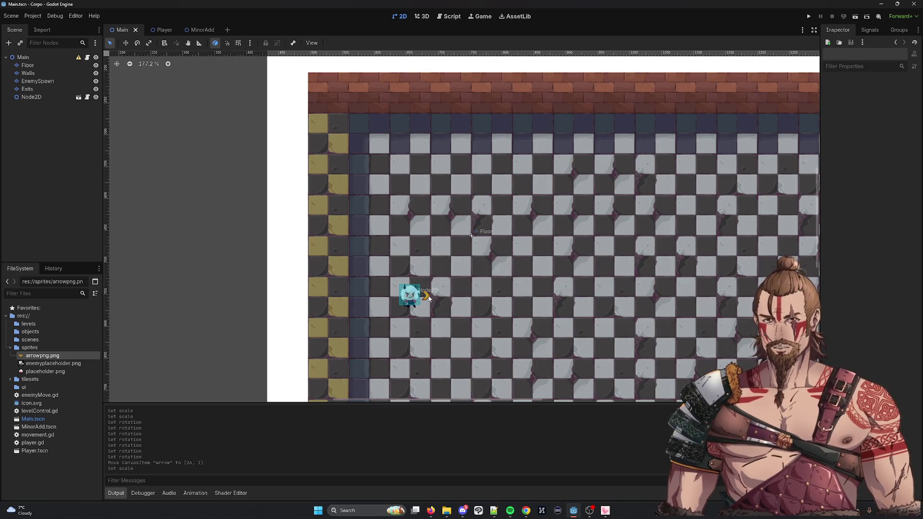
Back in the Player scene, try skewing the arrow, then reset its skew to 0
click(161, 30)
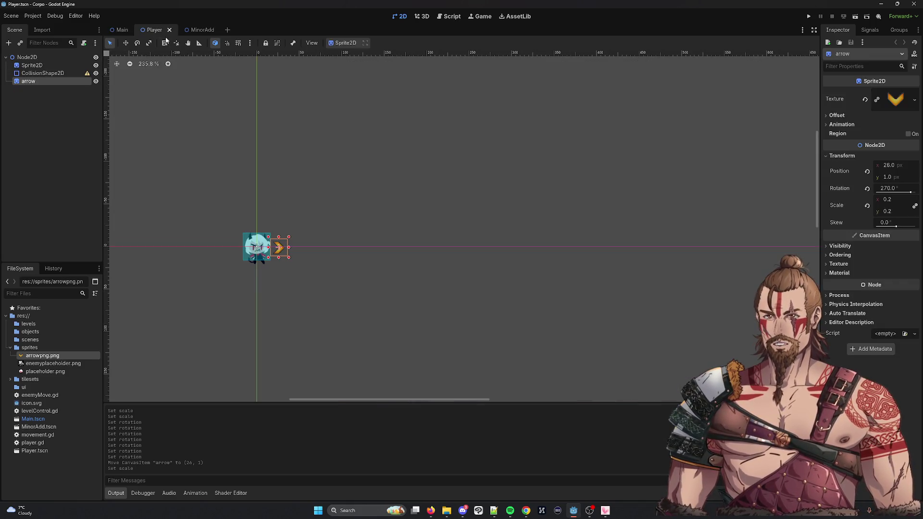
click(893, 199)
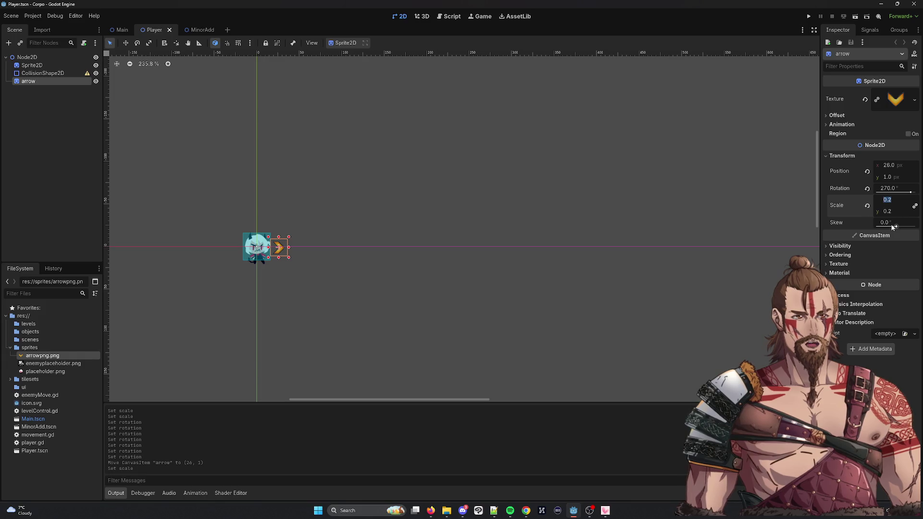
drag(897, 227, 898, 227)
click(889, 222)
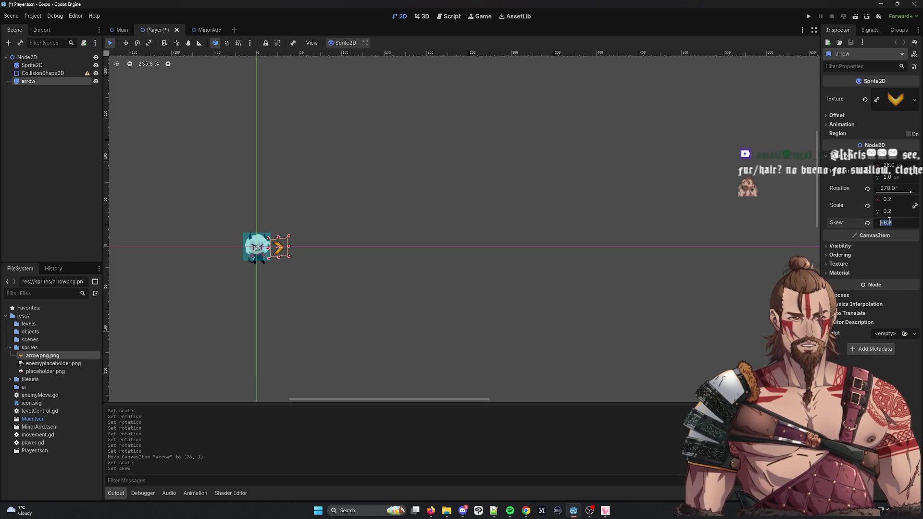
text(0)
key(Return)
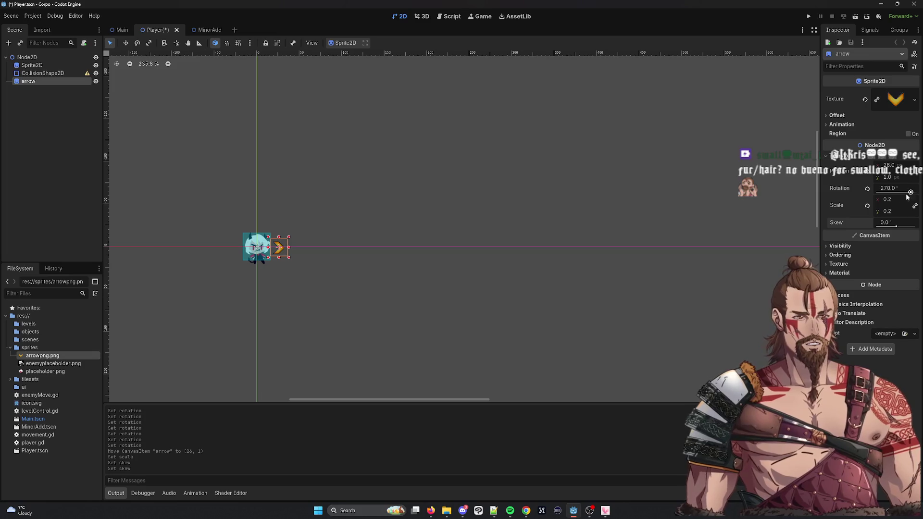
Try smaller arrow scale values, undoing one and keeping horizontal scale at 0.2
click(896, 197)
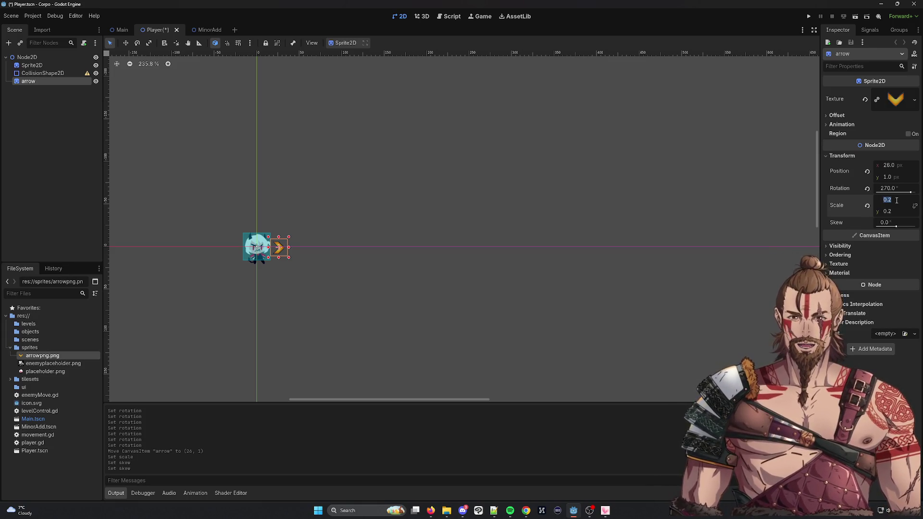
click(897, 200)
text(0.1)
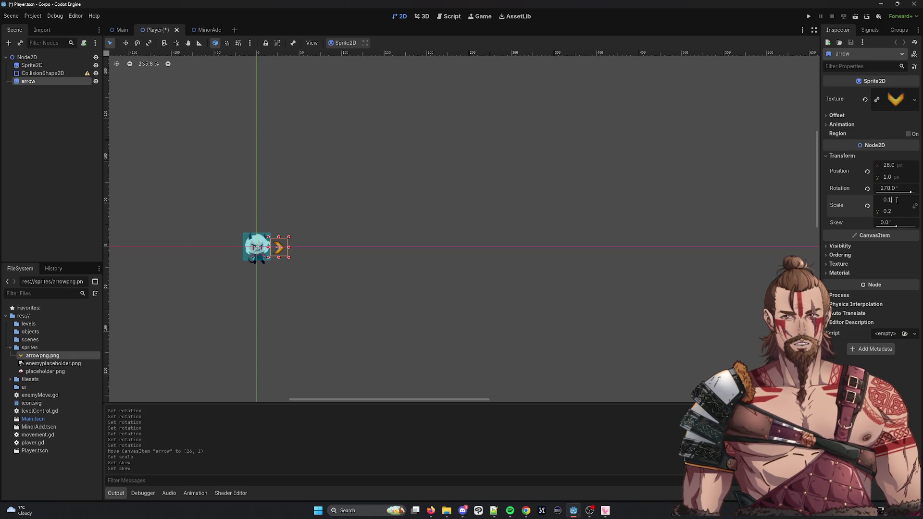
key(Return)
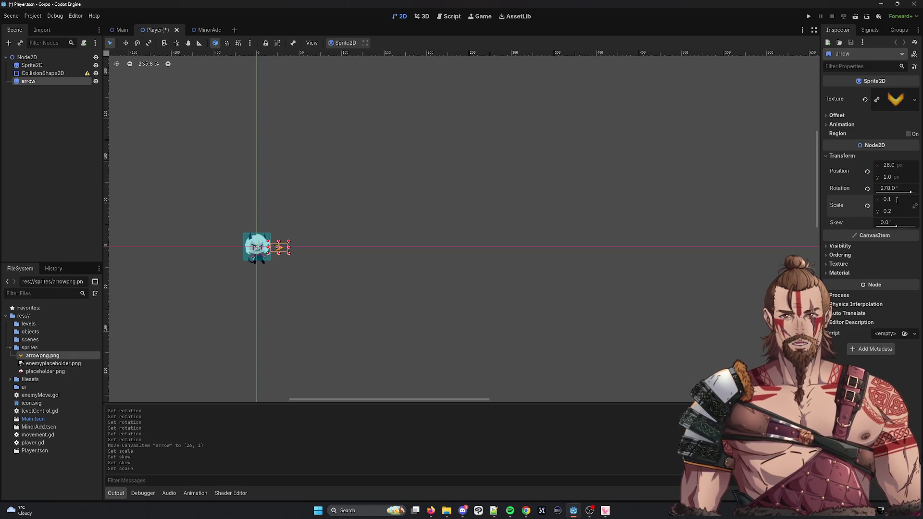
key(ctrl+z)
click(897, 201)
key(Return)
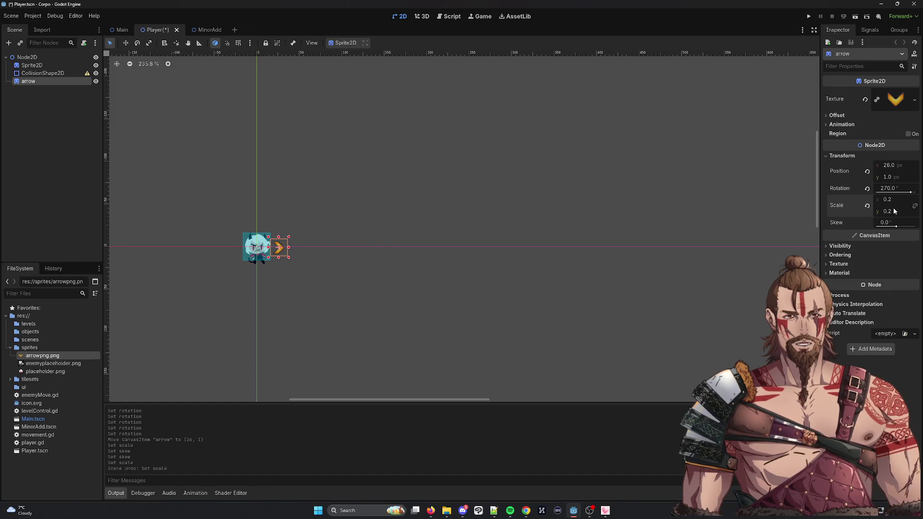
click(893, 211)
key(BackSpace)
text(1)
key(Return)
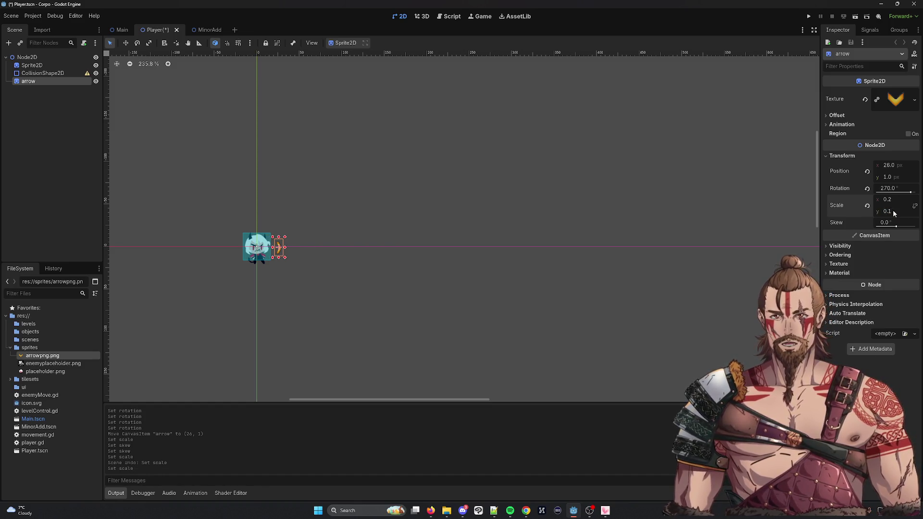
Set the arrow's scale to 0.3 horizontally and 0.2 vertically
click(899, 199)
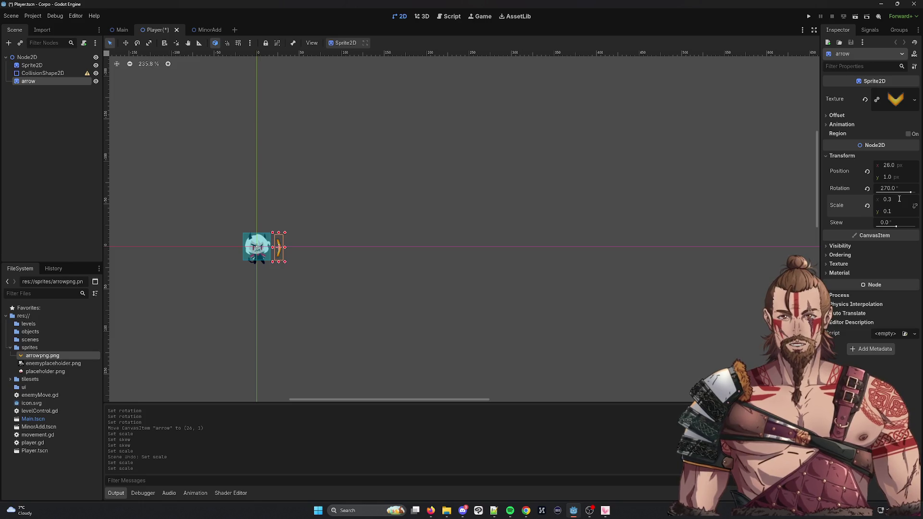
click(344, 185)
click(280, 250)
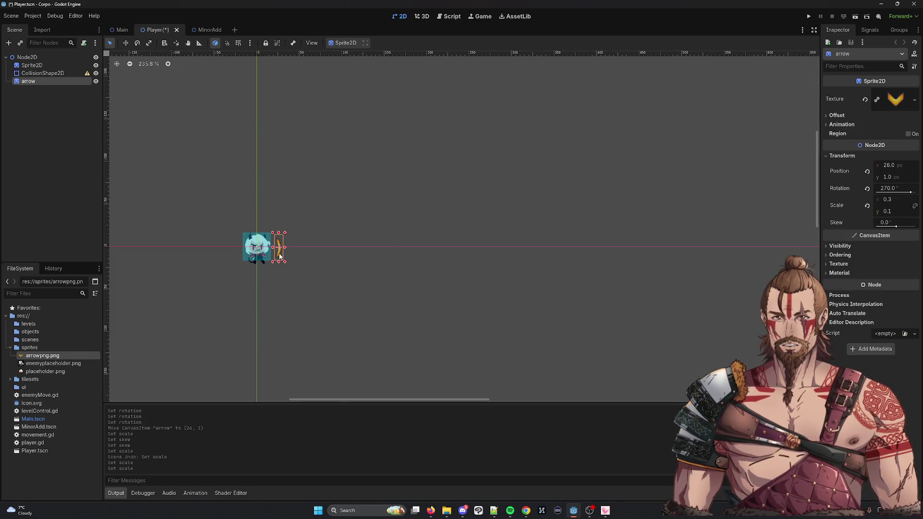
click(892, 211)
text(0.2)
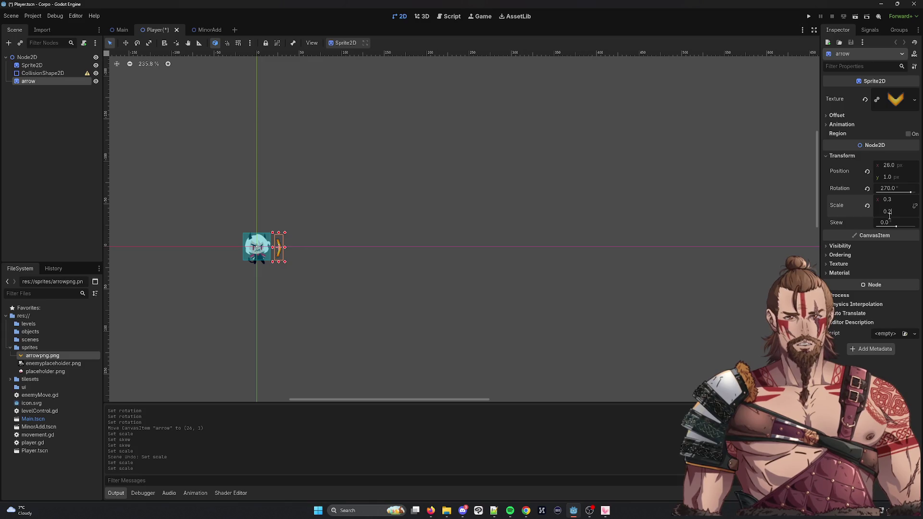
key(Return)
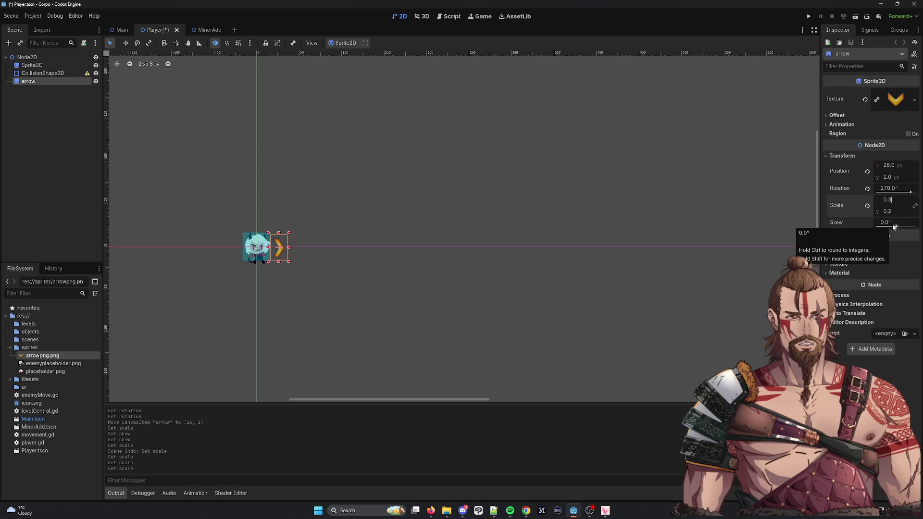
text(0.4)
click(488, 204)
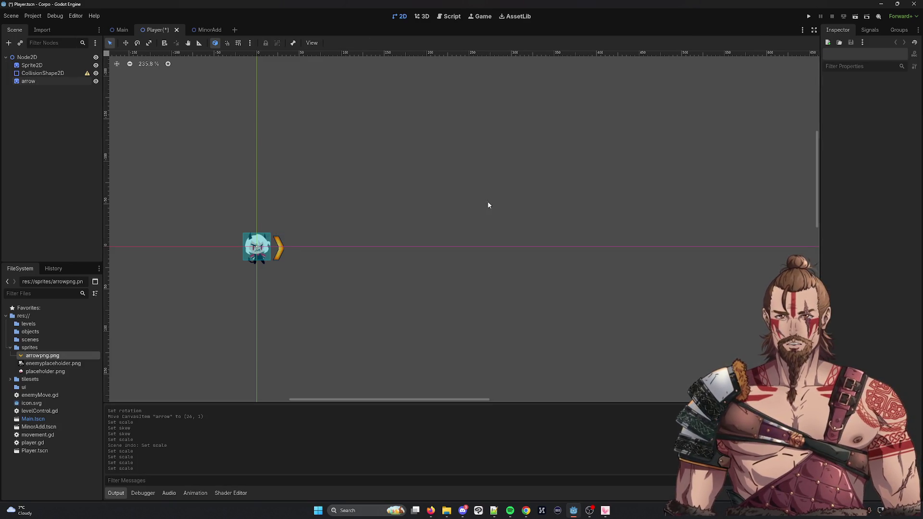
Save the Player scene, test-run the game moving the player with arrow keys, then stop it
key(ctrl+s)
click(809, 16)
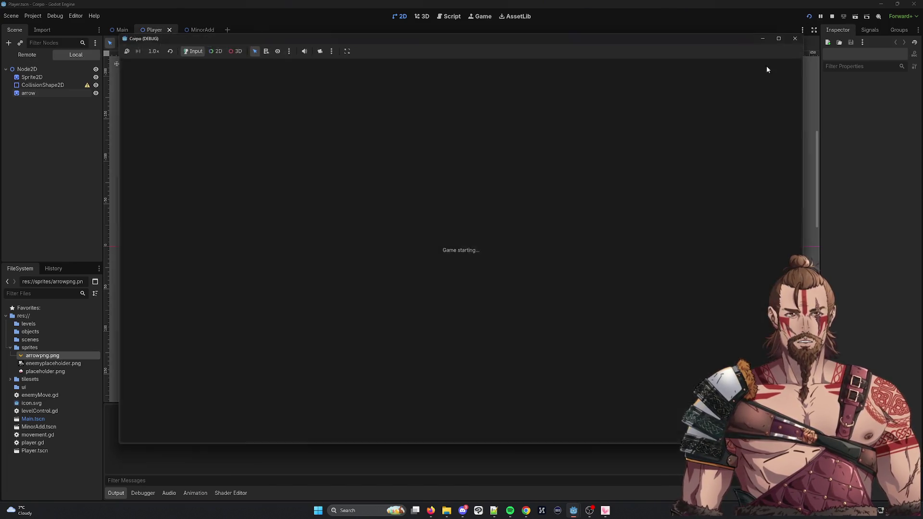
key(Right)
key(Right)
key(Up)
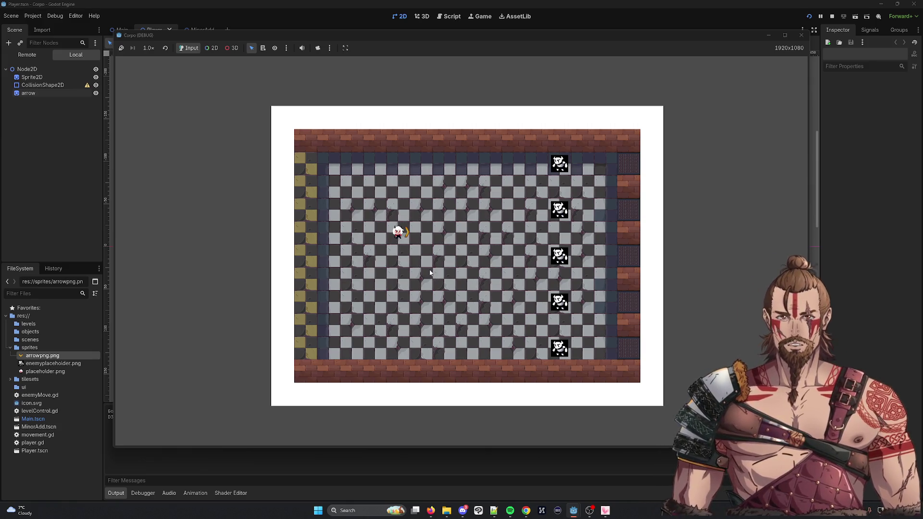
key(Right)
key(Up)
key(Right)
key(Right)
key(Right)
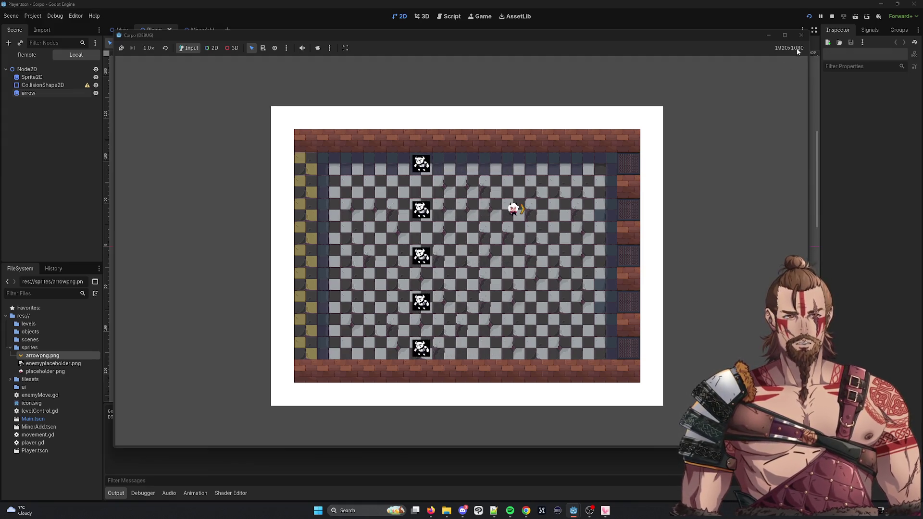
click(801, 35)
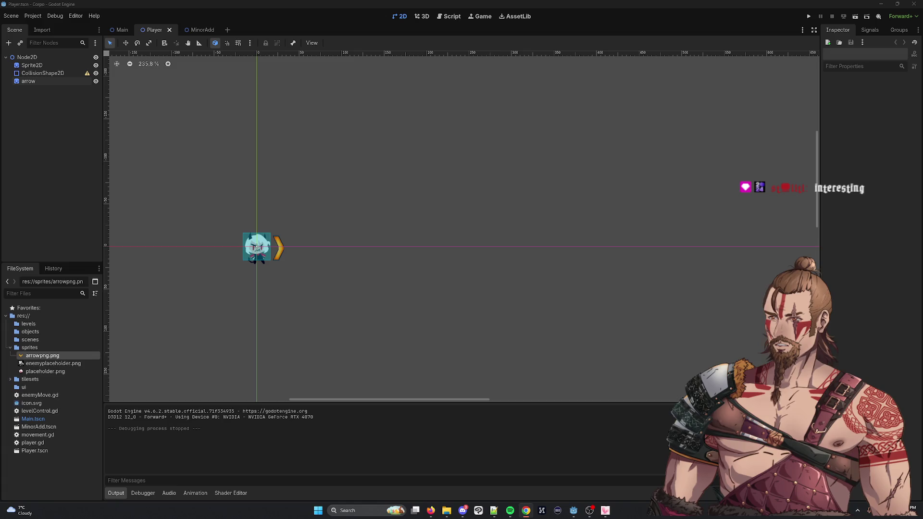
Bring the Spriters Resource browser over the editor and scroll through the bullet search results
key(alt+Tab)
mouse_move(533, 197)
mouse_down()
mouse_move(341, 76)
mouse_move(342, 68)
mouse_up()
scroll(411, 323, down, 5)
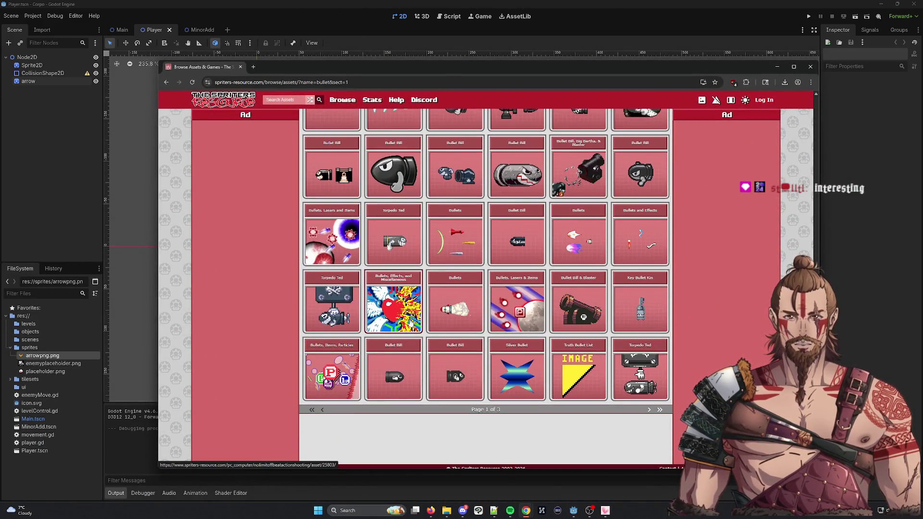
scroll(392, 201, up, 5)
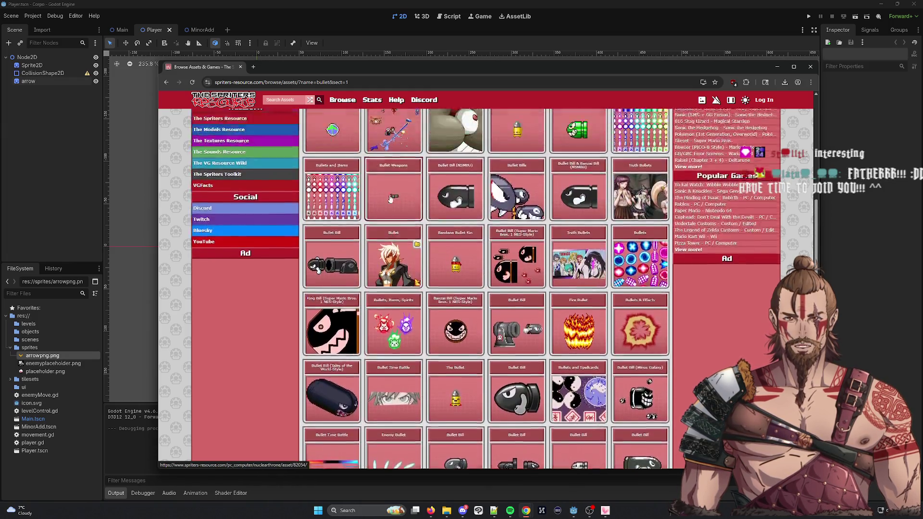
scroll(392, 201, down, 3)
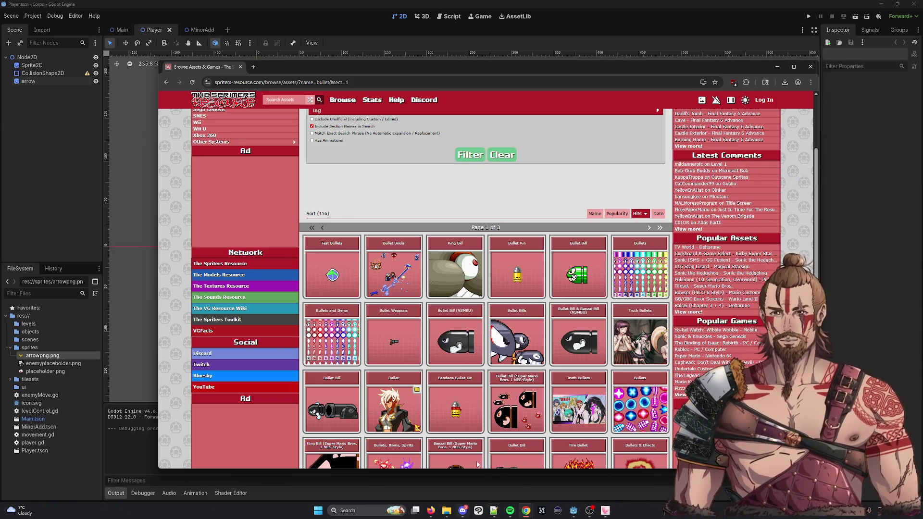
scroll(366, 284, down, 1)
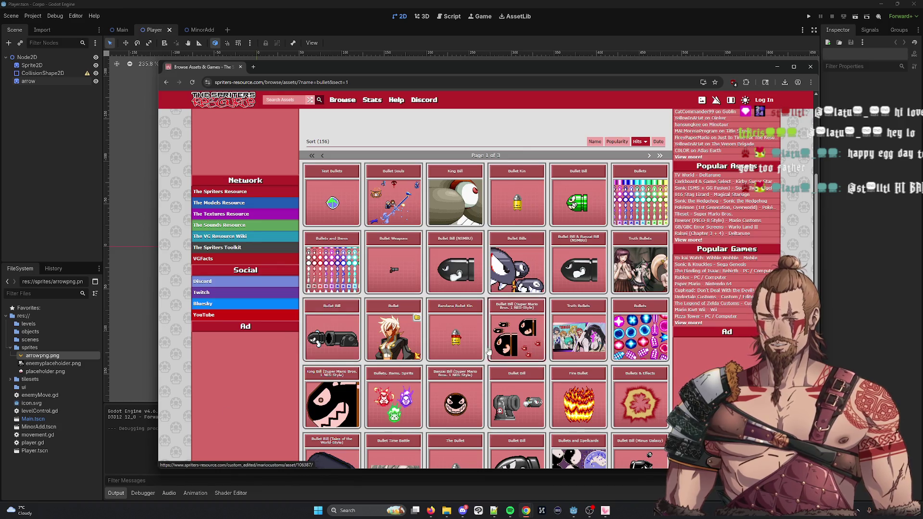
scroll(298, 308, down, 5)
scroll(307, 288, down, 2)
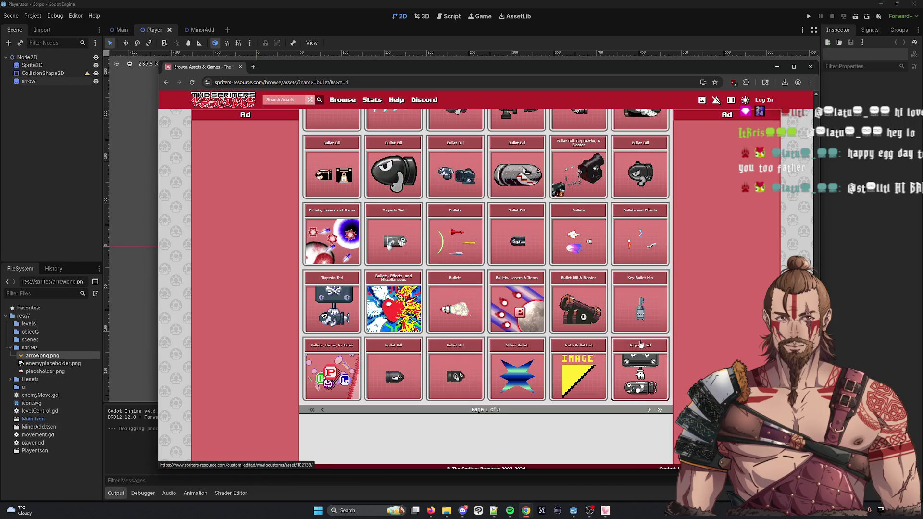
scroll(640, 321, up, 1)
View the Bullets and Effects sheet in a new tab, then close it and the Touhou bullets sheet
middle_click(640, 321)
scroll(640, 321, up, 6)
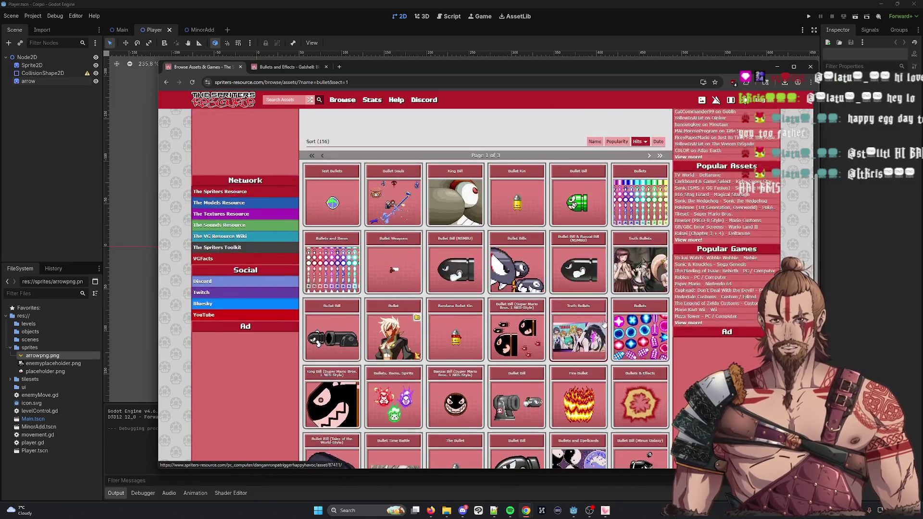
click(287, 67)
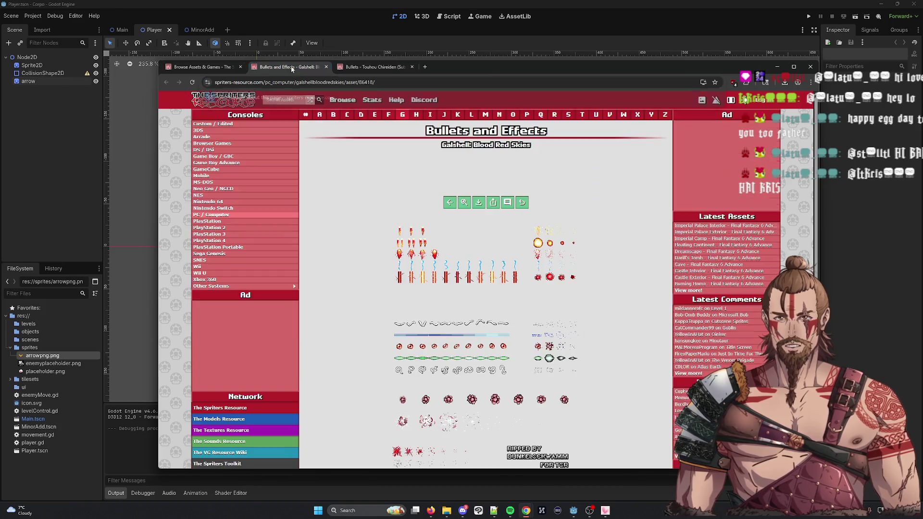
scroll(419, 288, down, 3)
scroll(418, 289, up, 2)
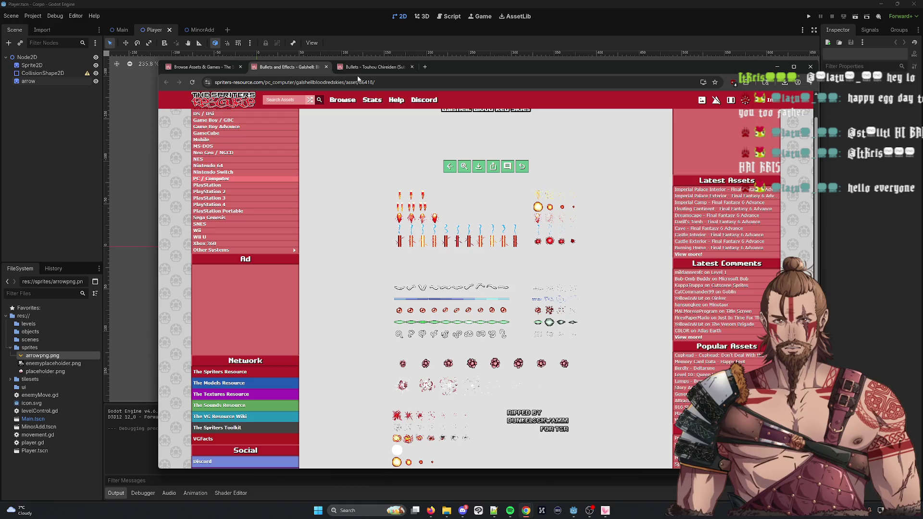
click(326, 67)
scroll(548, 246, down, 1)
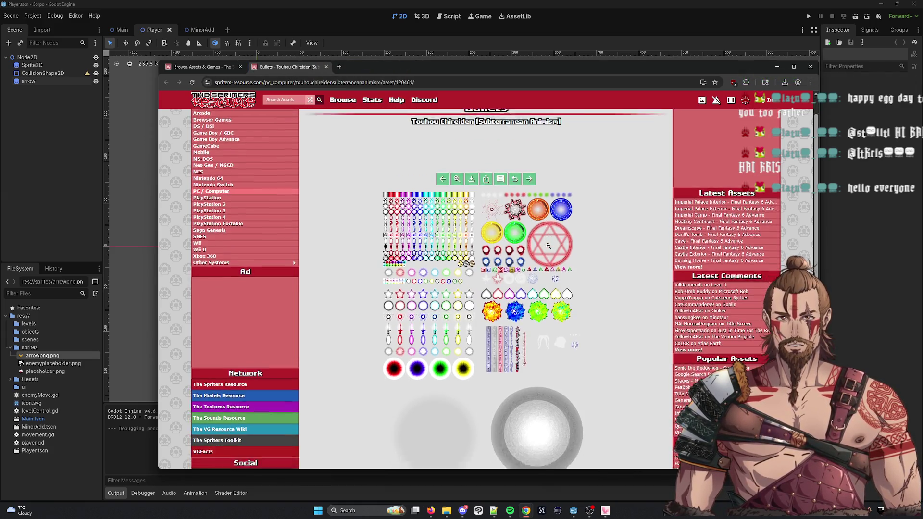
scroll(548, 245, down, 1)
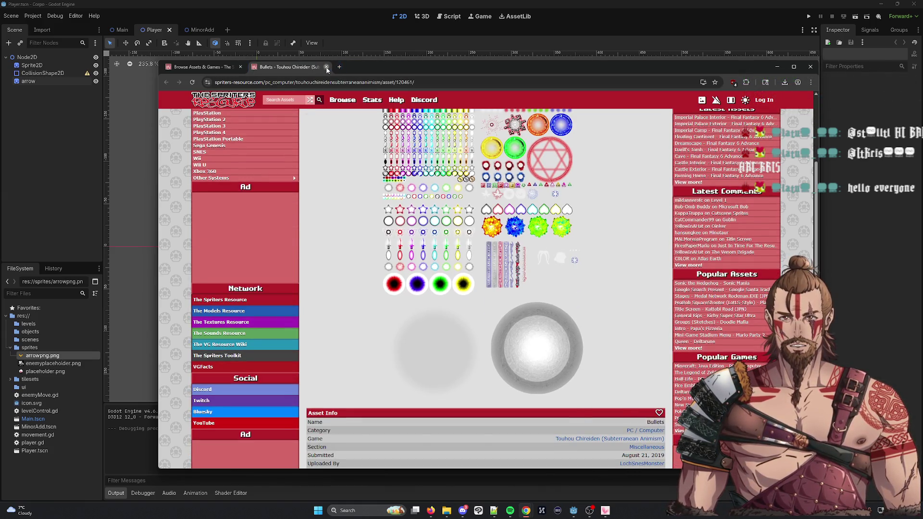
click(326, 67)
scroll(337, 202, up, 1)
double_click(330, 175)
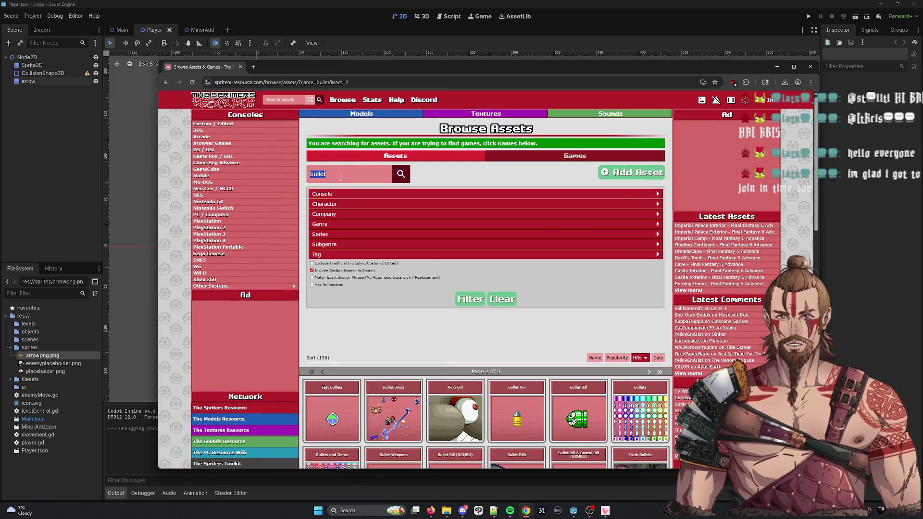
Search 'projectile' and open the Three Wonders, MapleStory and Plants vs. Zombies sheets in new tabs
text(pro)
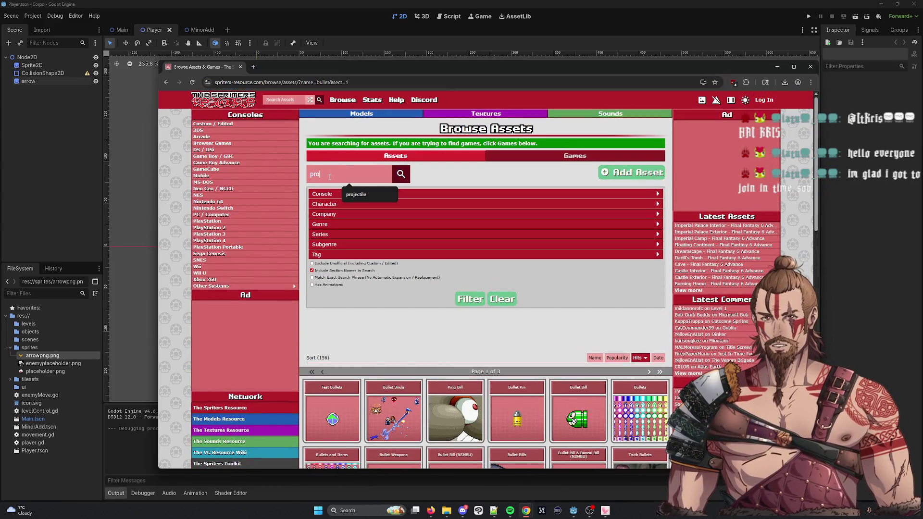
text(jectile)
key(Return)
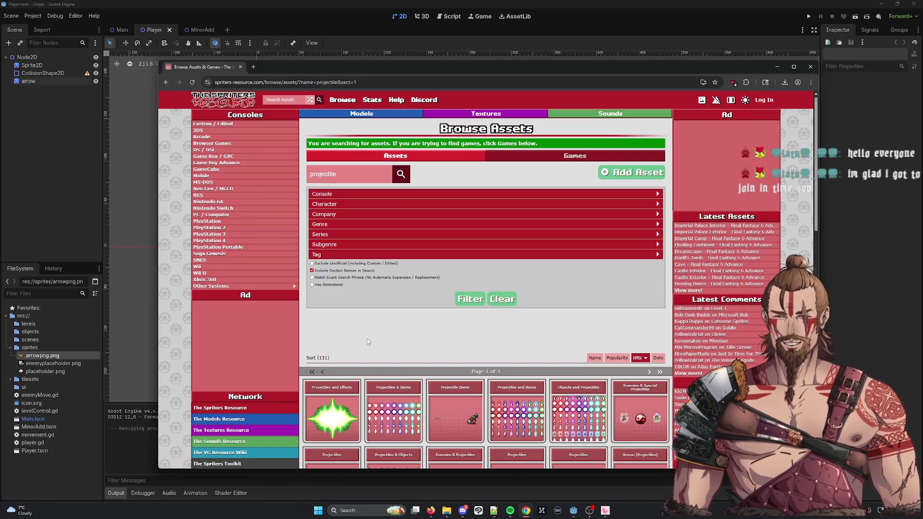
scroll(371, 332, down, 3)
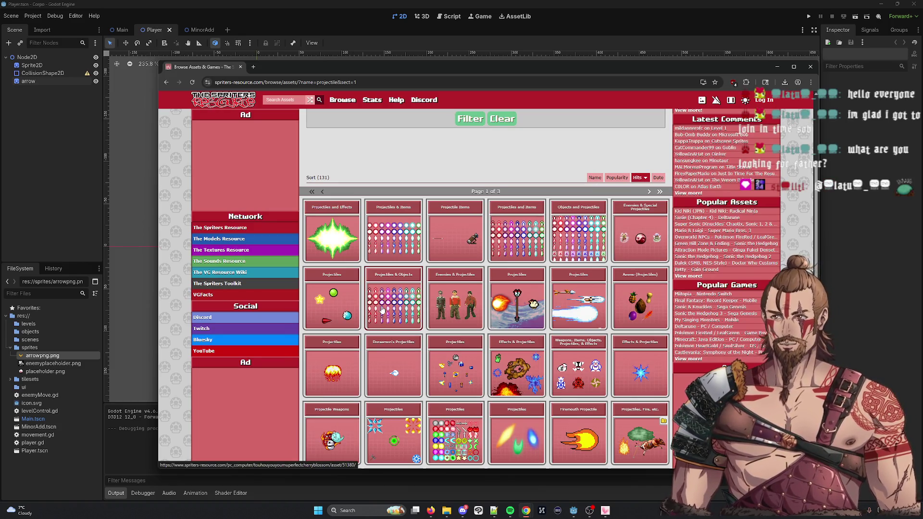
middle_click(584, 298)
middle_click(456, 248)
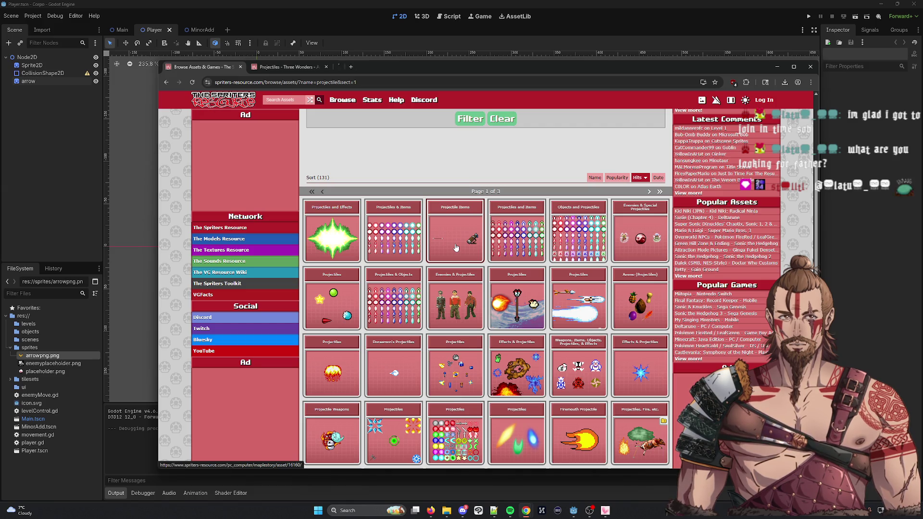
middle_click(326, 318)
scroll(326, 322, down, 4)
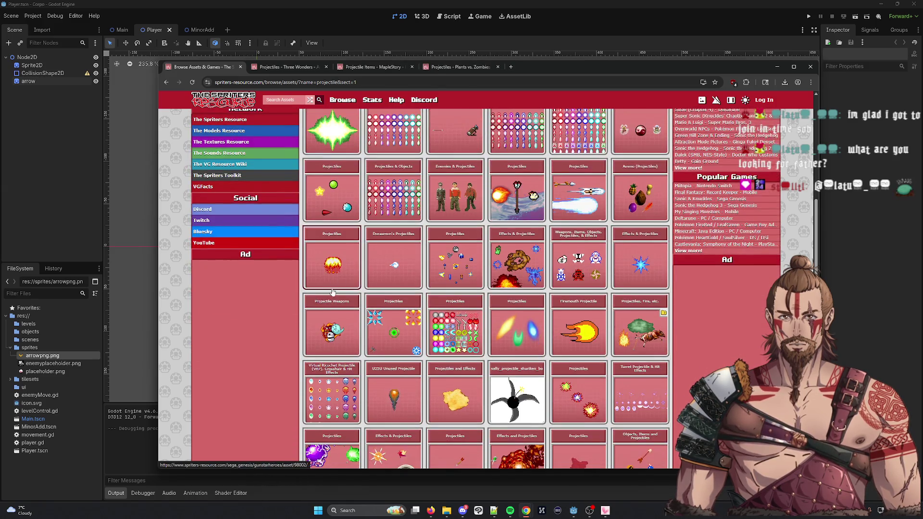
scroll(480, 317, down, 5)
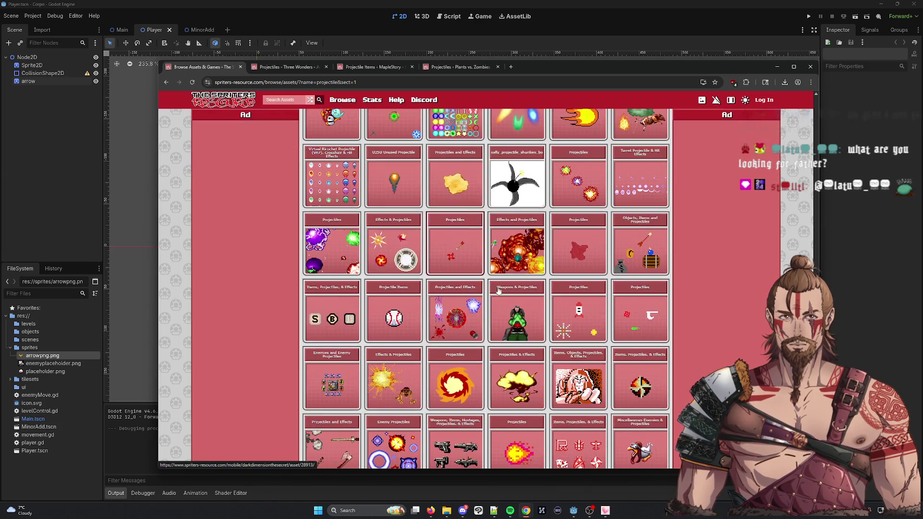
scroll(537, 359, down, 2)
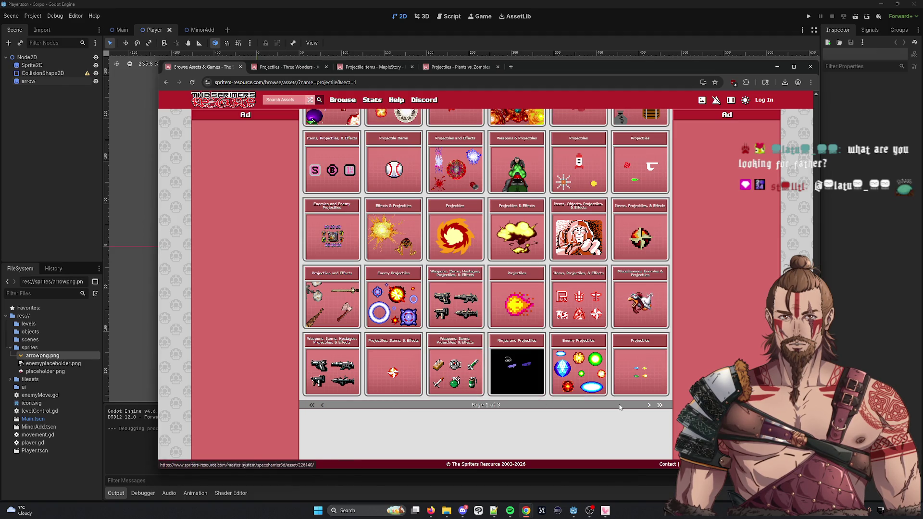
Page through the projectile results to page 3
click(649, 406)
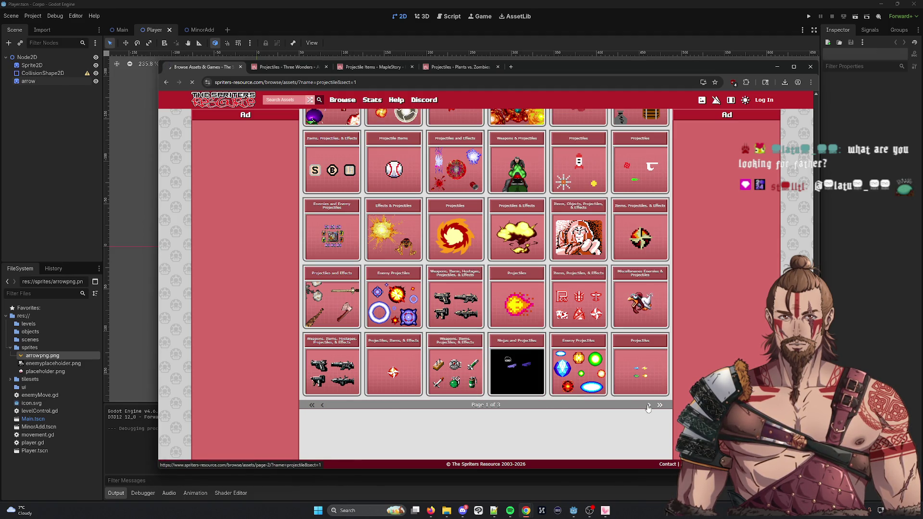
scroll(409, 360, down, 5)
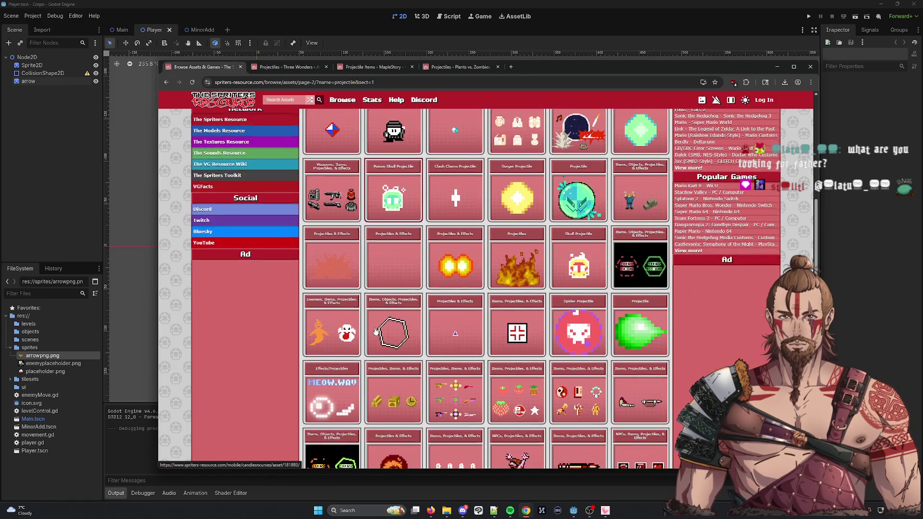
scroll(376, 331, down, 3)
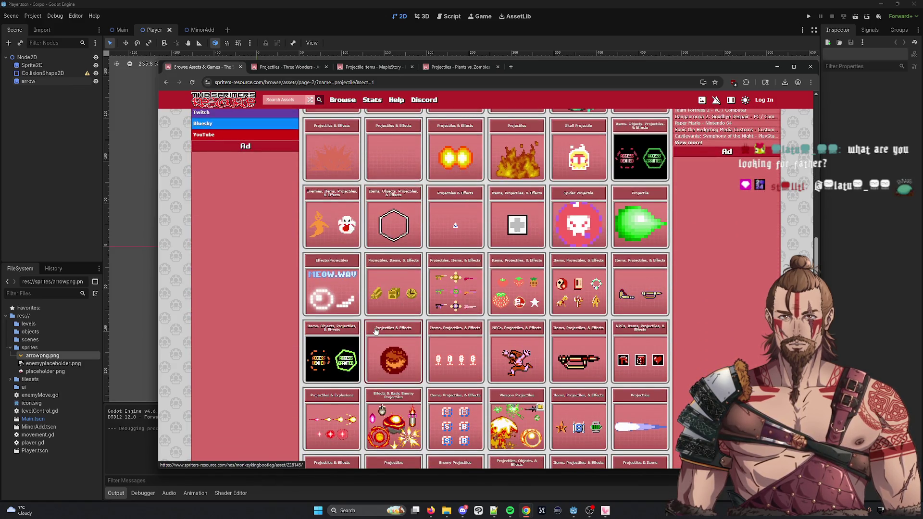
scroll(375, 331, down, 4)
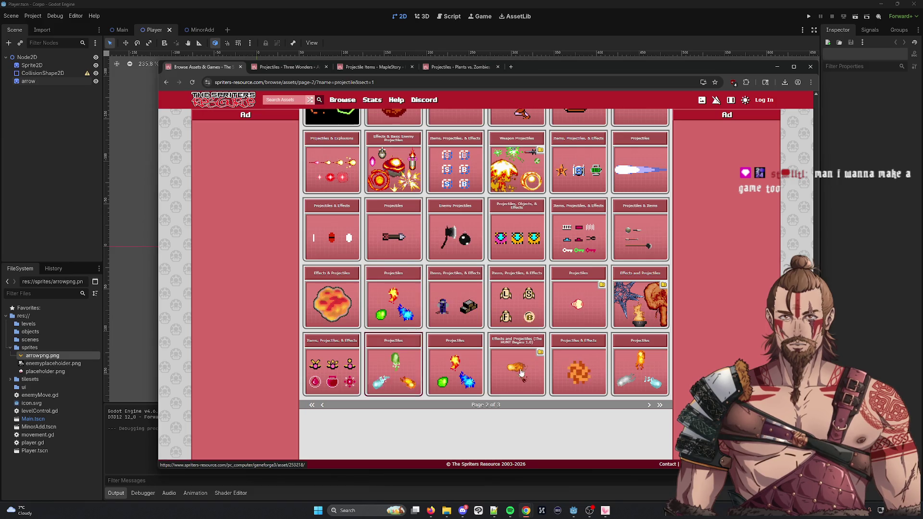
click(649, 406)
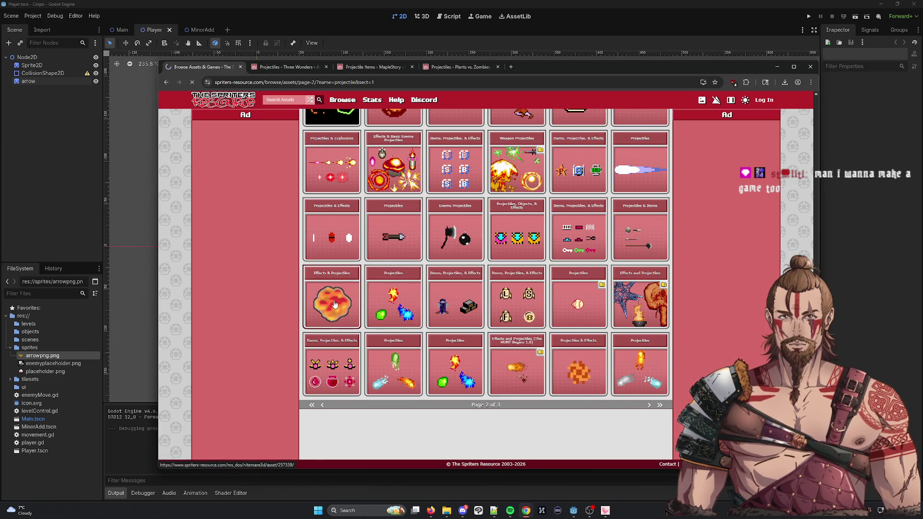
scroll(338, 297, down, 3)
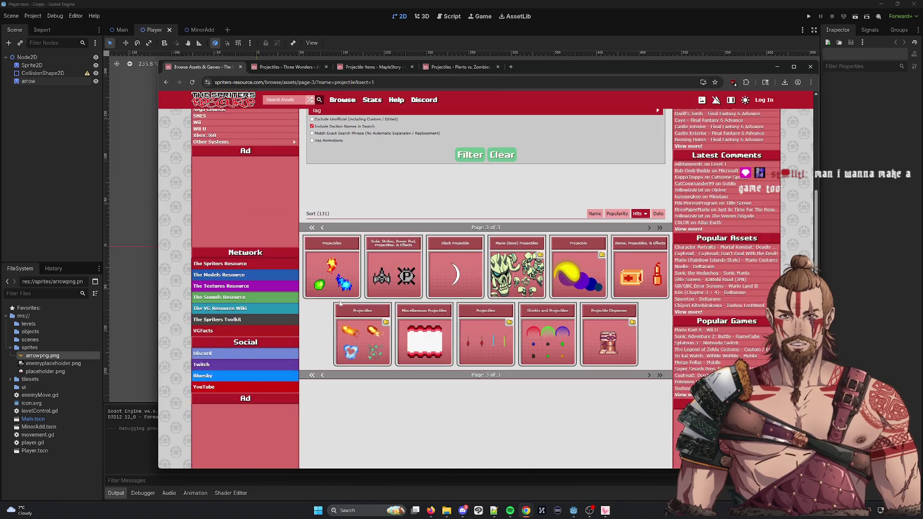
View the Three Wonders projectiles sheet and close its tab
click(314, 67)
scroll(317, 144, down, 4)
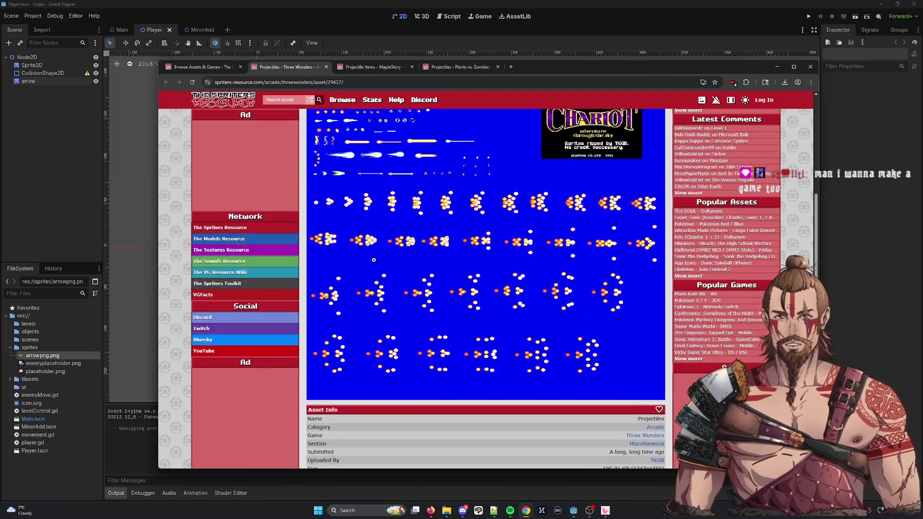
scroll(317, 144, up, 2)
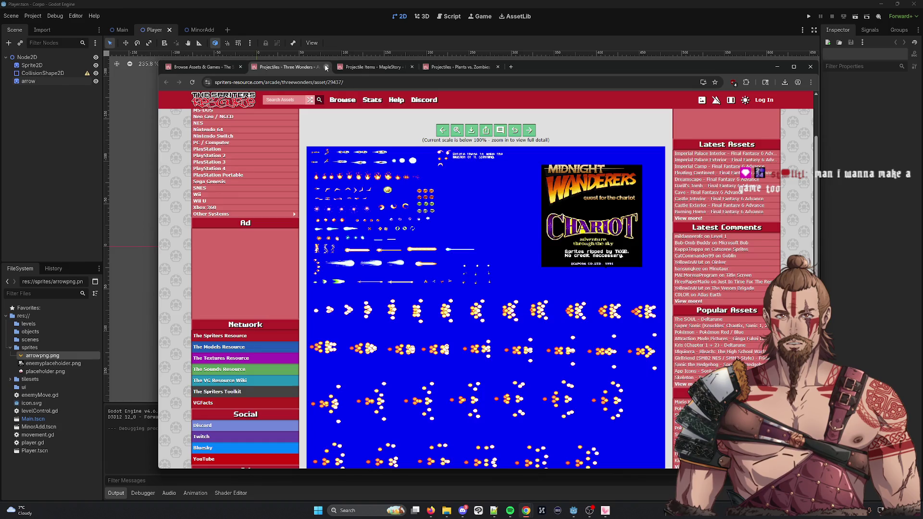
click(325, 67)
scroll(502, 285, down, 5)
scroll(502, 285, up, 4)
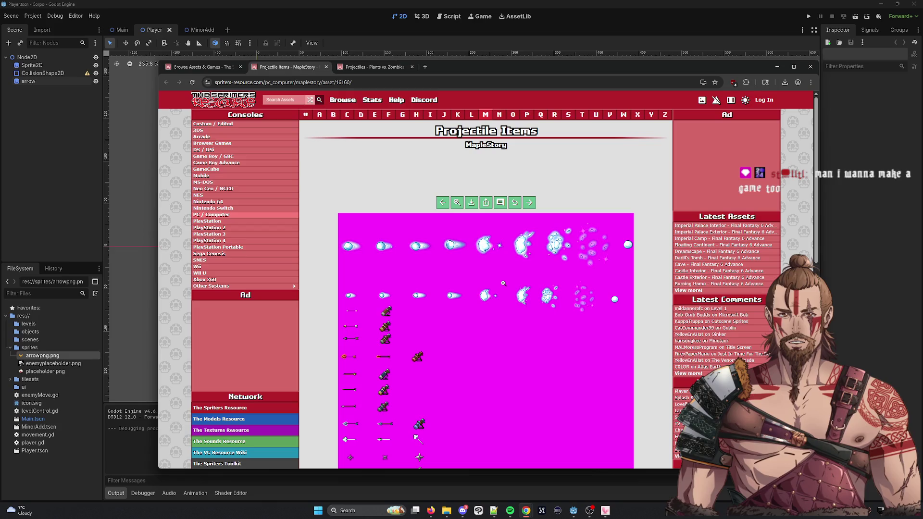
Look over the MapleStory projectile items sheet and close its tab
scroll(481, 168, down, 5)
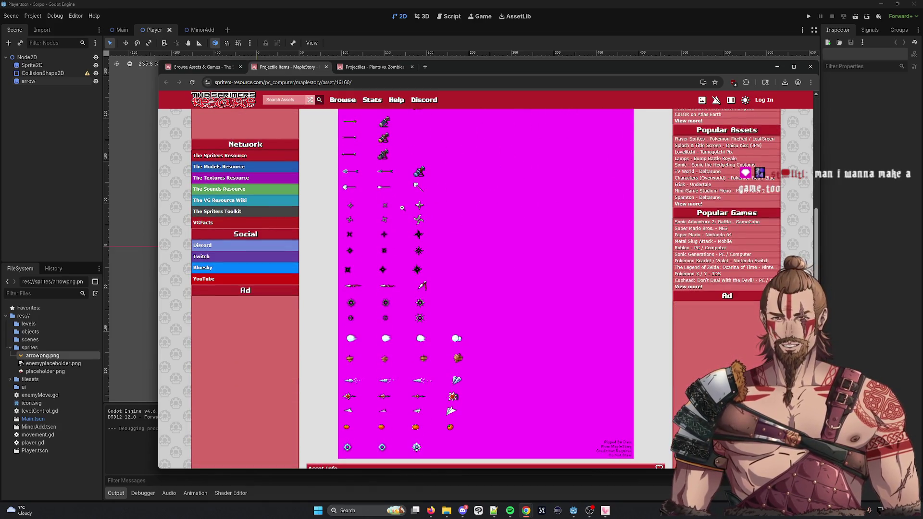
scroll(430, 234, down, 2)
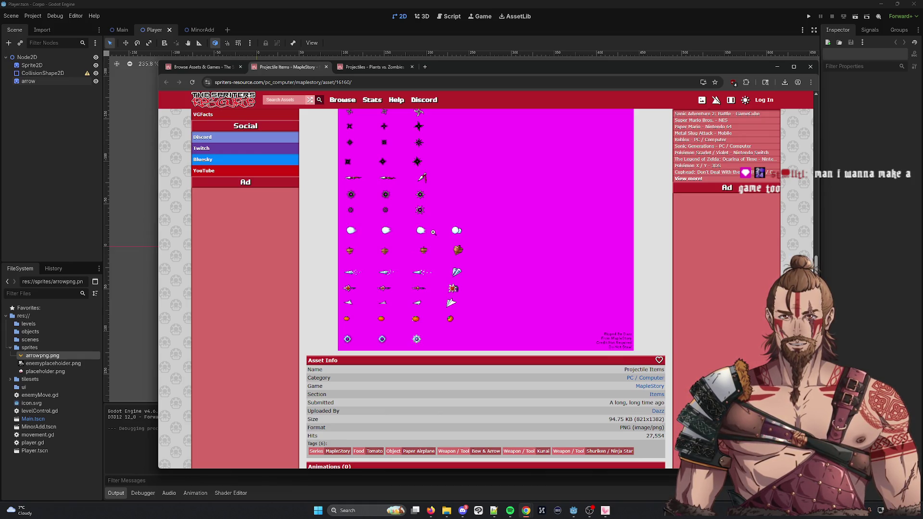
scroll(433, 232, up, 2)
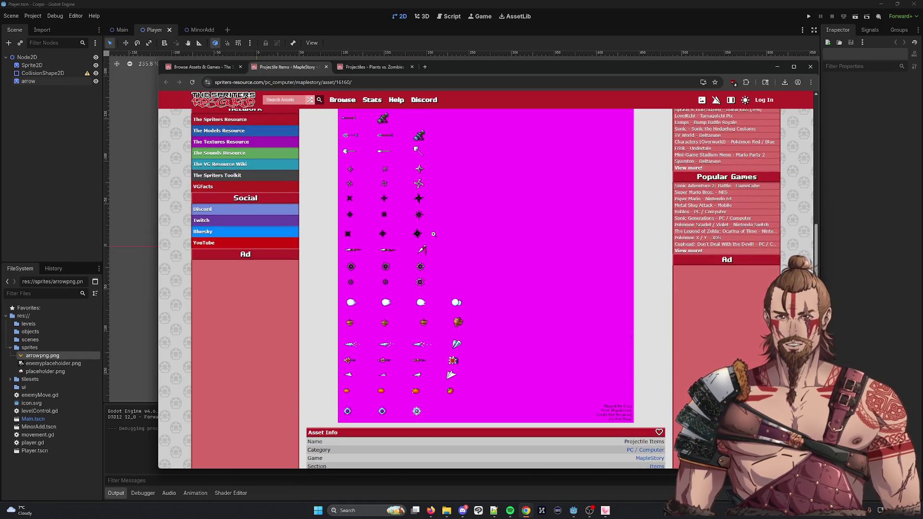
scroll(433, 234, up, 3)
scroll(433, 234, up, 2)
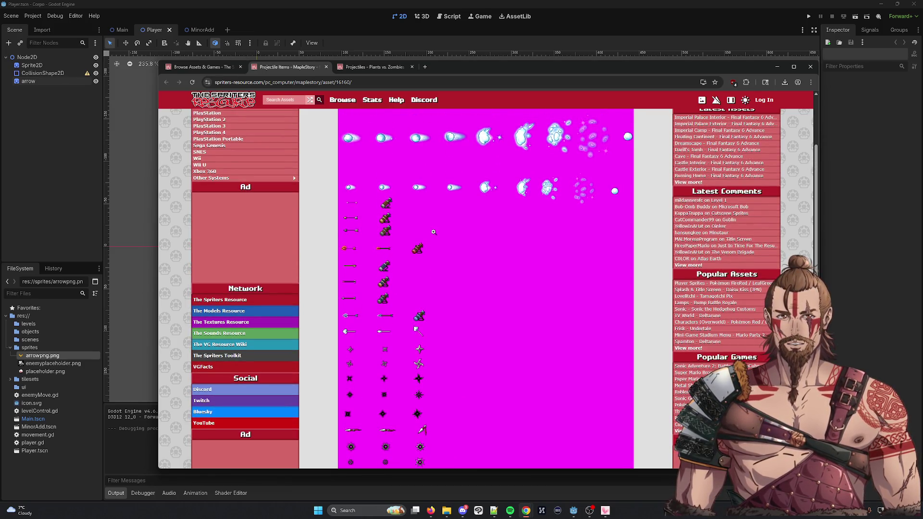
scroll(433, 232, down, 4)
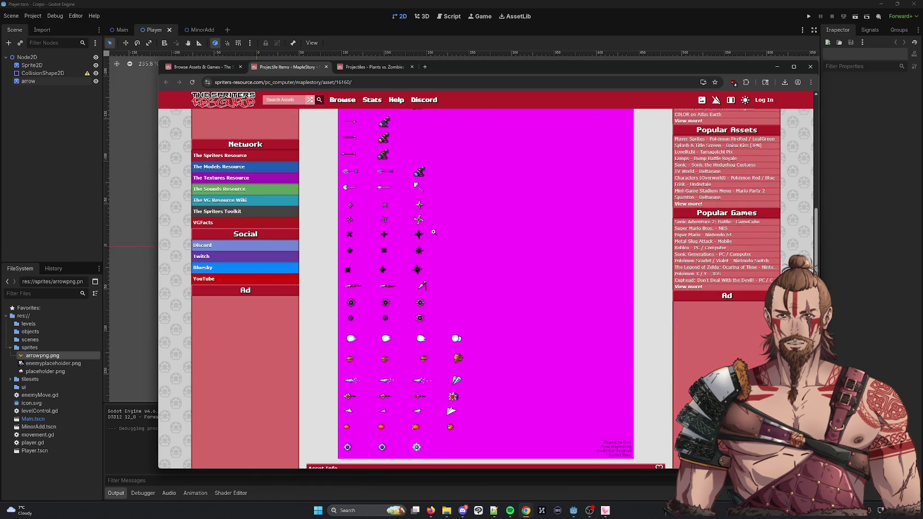
scroll(433, 232, down, 3)
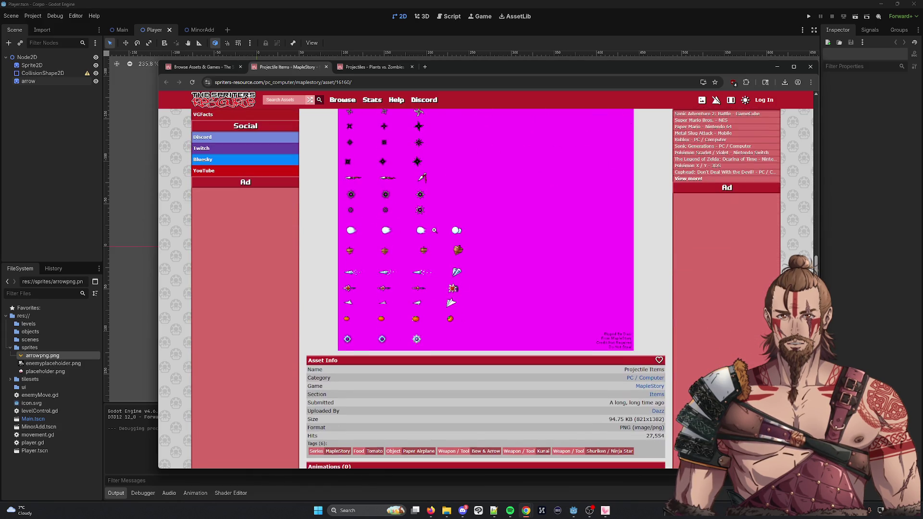
click(326, 67)
scroll(470, 270, down, 5)
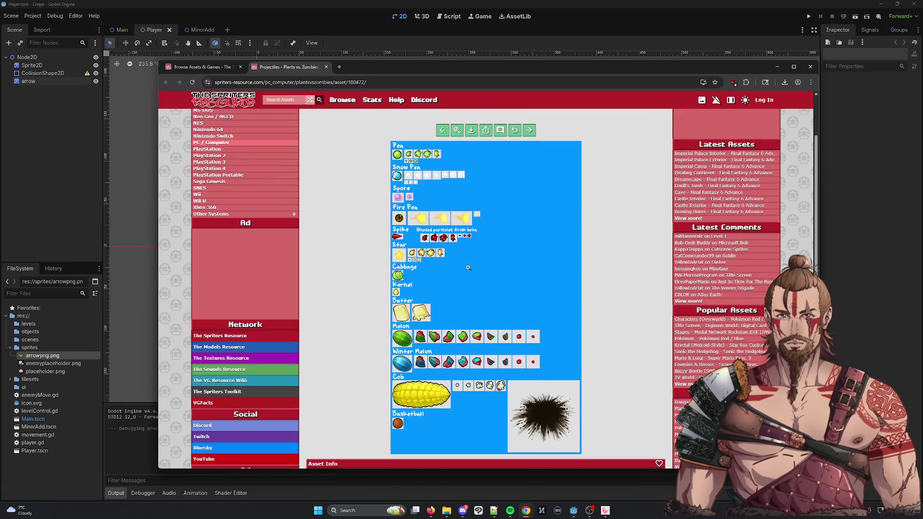
Scroll the Plants vs. Zombies sheet, return to the projectile results, and open a new tab
scroll(468, 266, up, 5)
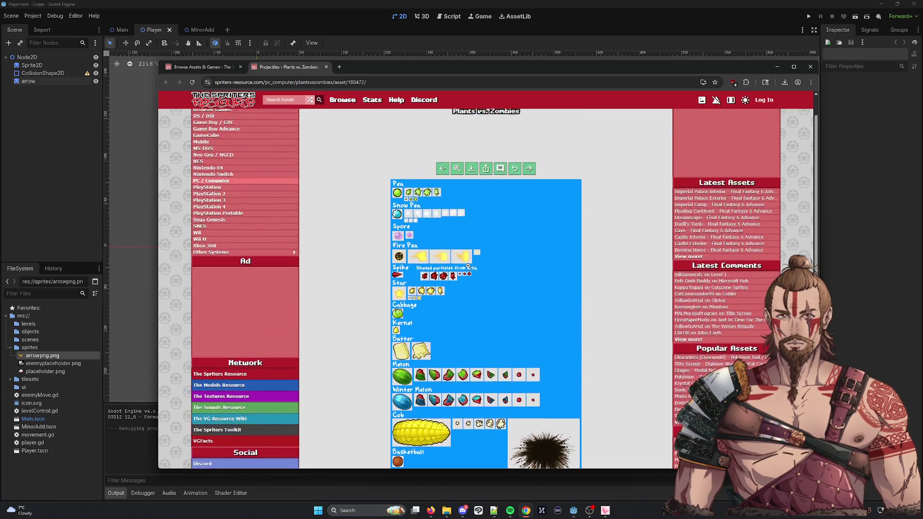
scroll(469, 266, down, 5)
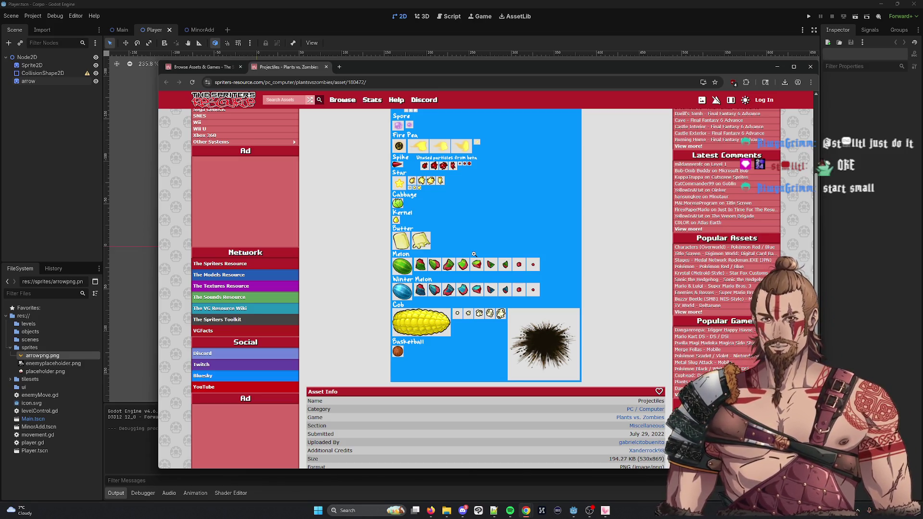
click(191, 69)
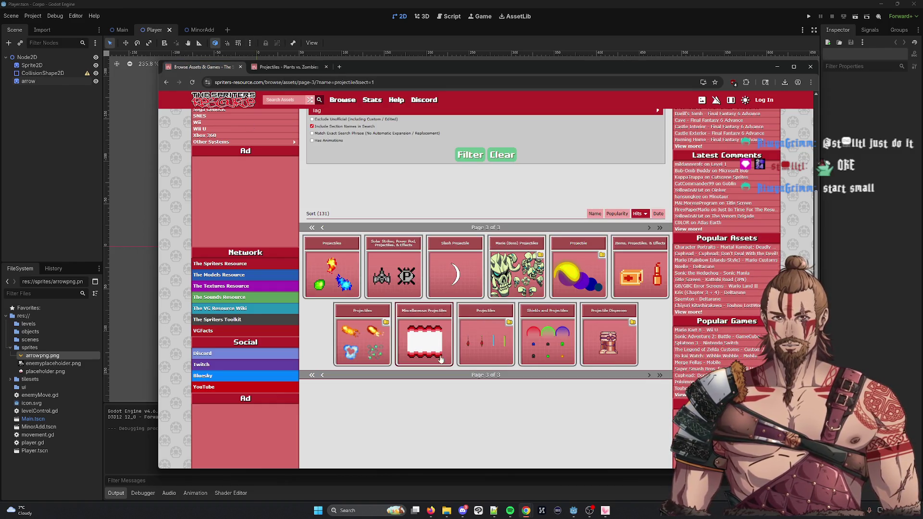
click(339, 68)
Search Google for 'metal slug' and browse the image results
text(metal sl)
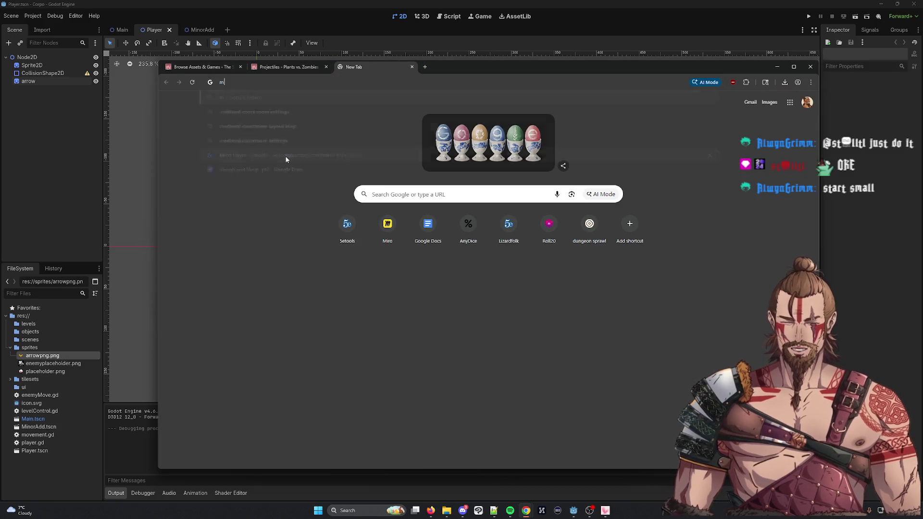
text(ug)
key(Return)
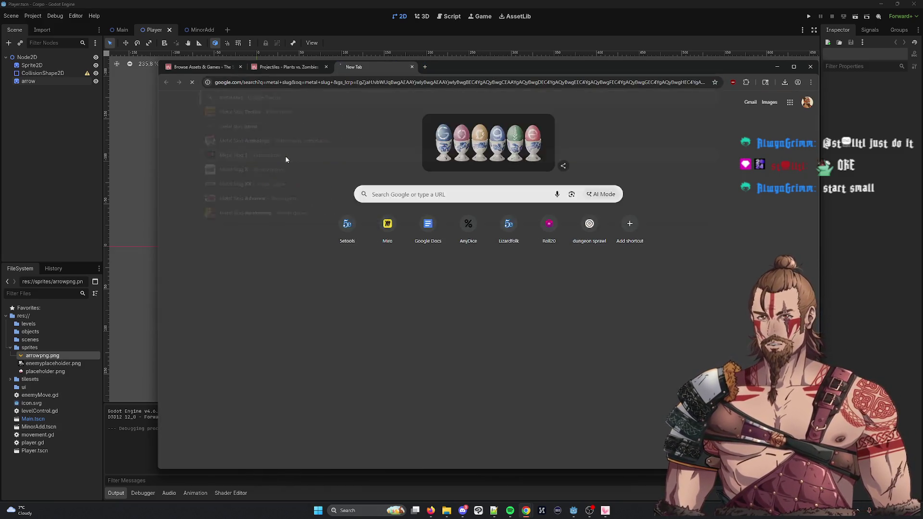
click(289, 134)
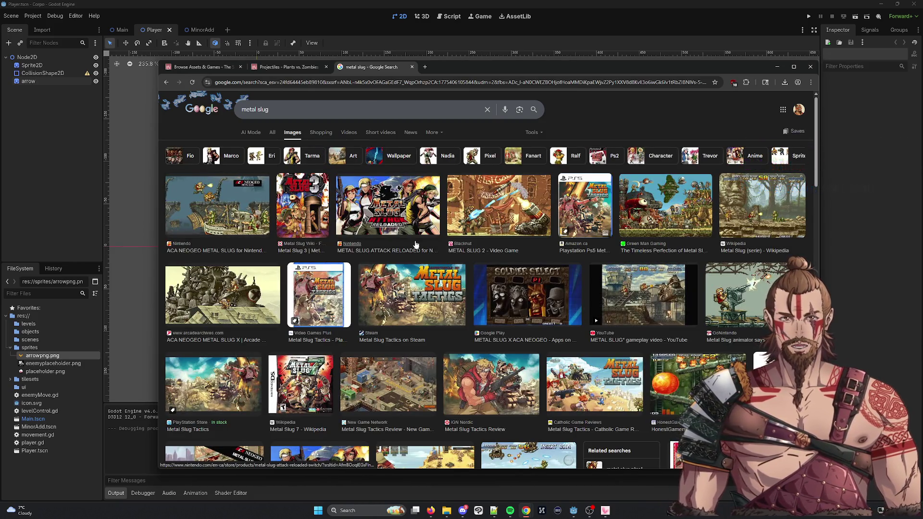
scroll(414, 246, down, 3)
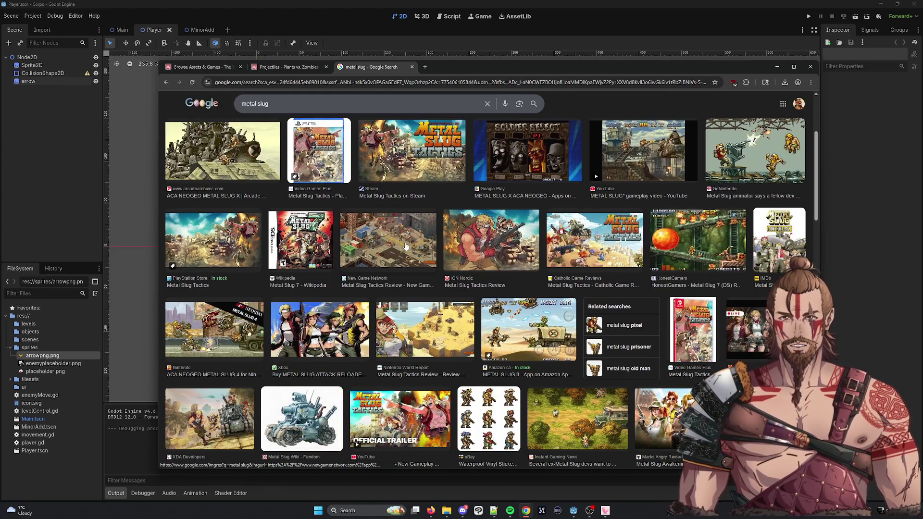
Back on the sprite site, enter 'metal slug' in the asset search
click(315, 71)
click(273, 100)
text(metal slug)
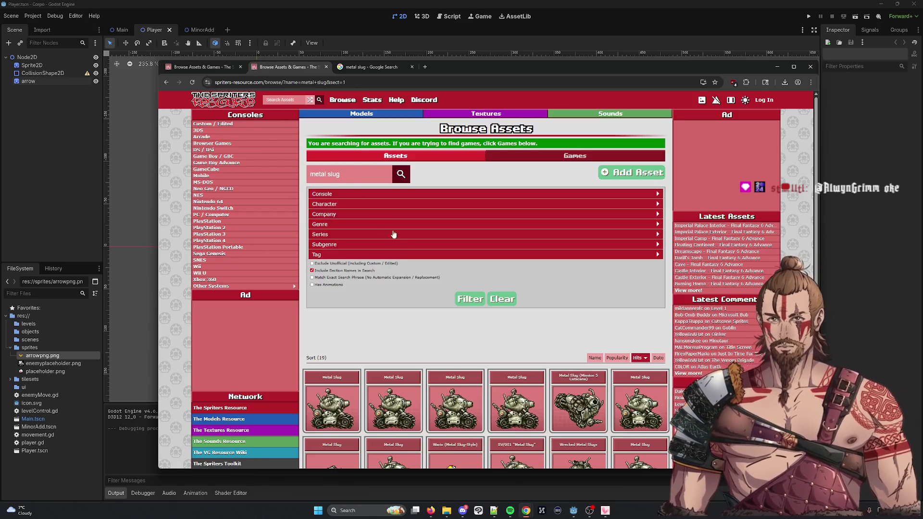
Open the first Metal Slug asset and view its sprite sheet at full size
scroll(367, 187, down, 4)
scroll(367, 187, down, 1)
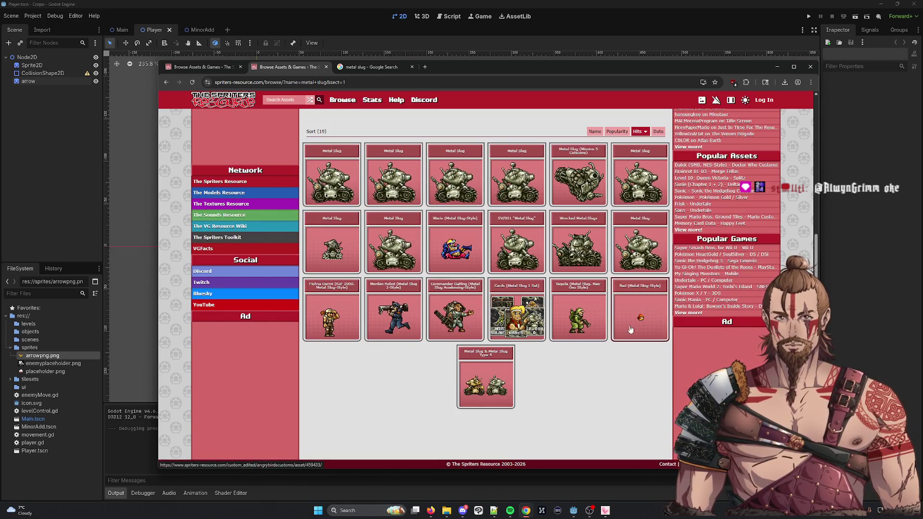
scroll(325, 194, up, 1)
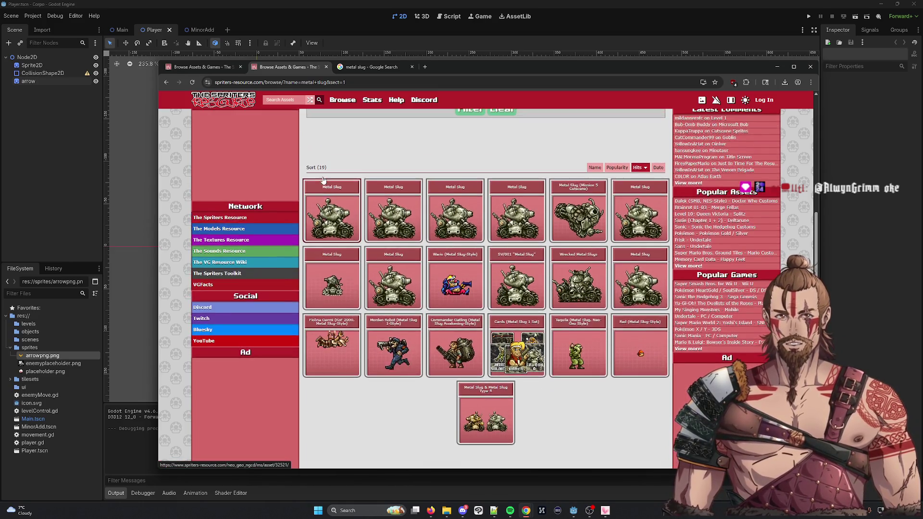
click(325, 194)
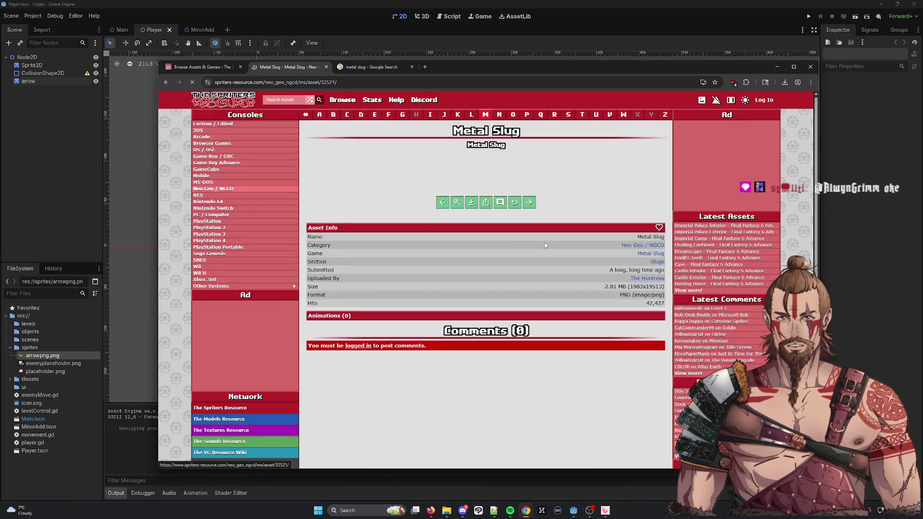
scroll(465, 236, down, 10)
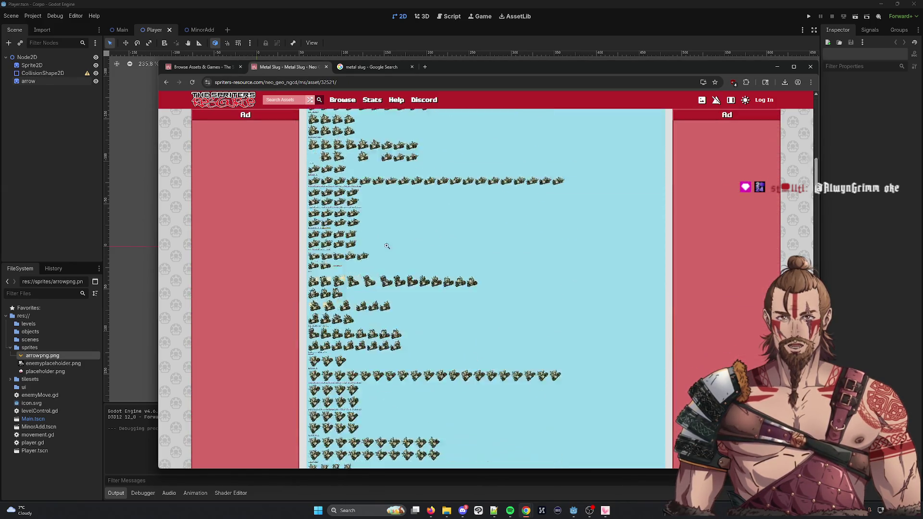
scroll(392, 238, down, 10)
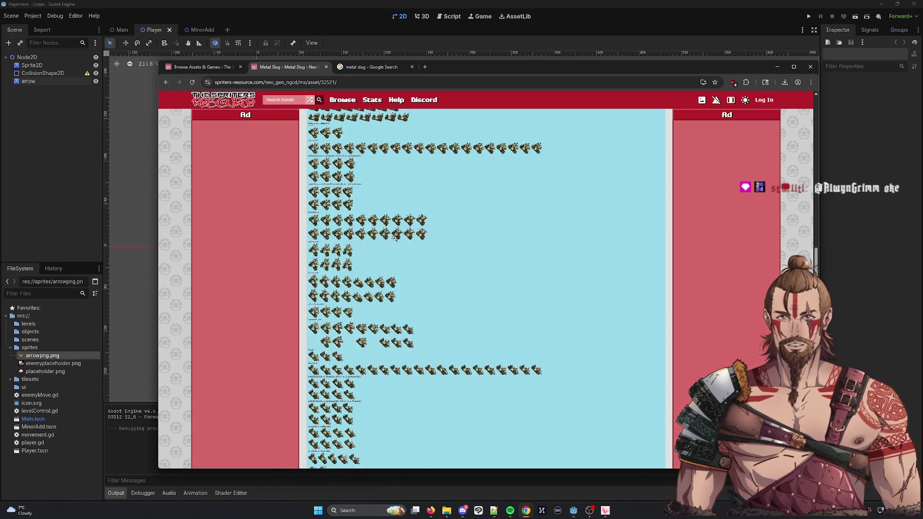
scroll(396, 240, down, 10)
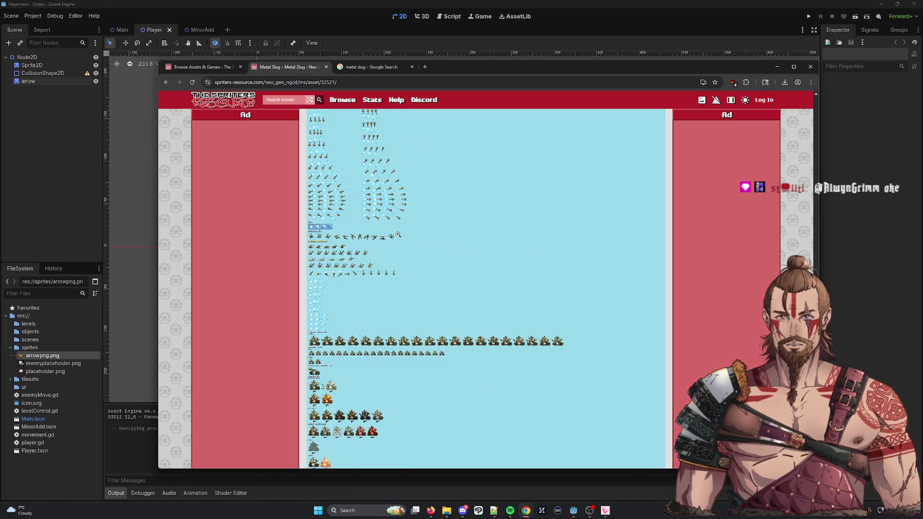
click(353, 222)
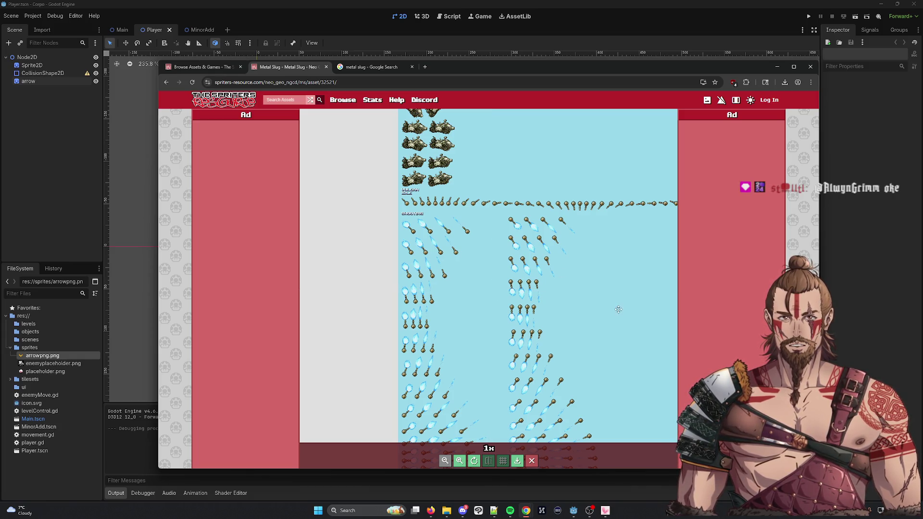
Zoom and pan the Metal Slug sheet to find the blue Projectiles rows
drag(484, 263, 485, 274)
scroll(485, 274, down, 5)
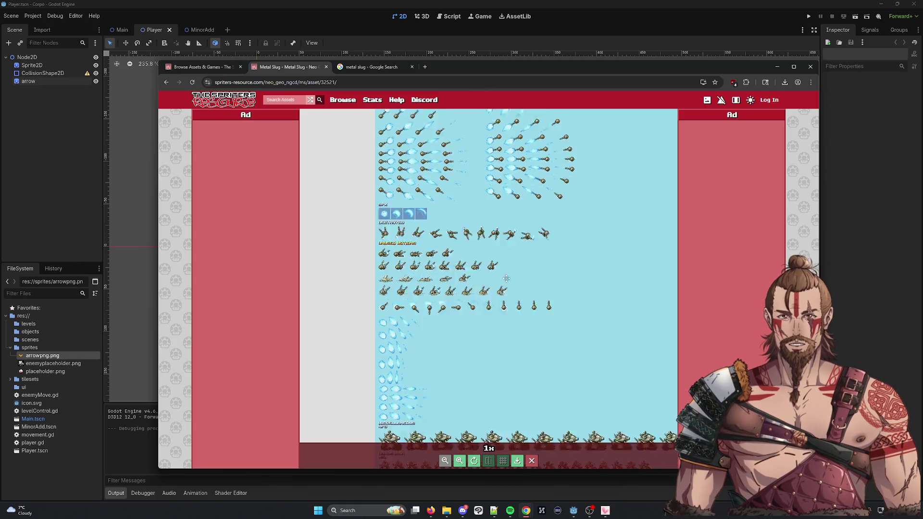
scroll(399, 296, down, 10)
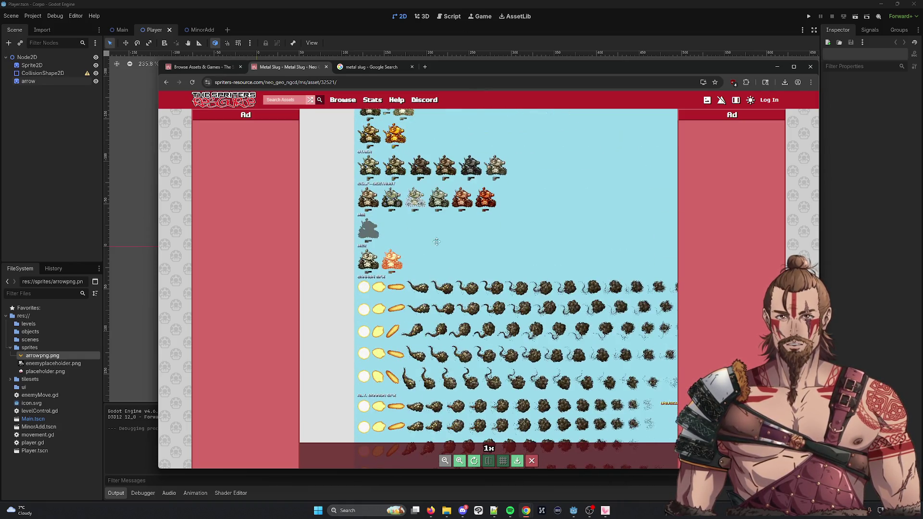
scroll(486, 296, down, 5)
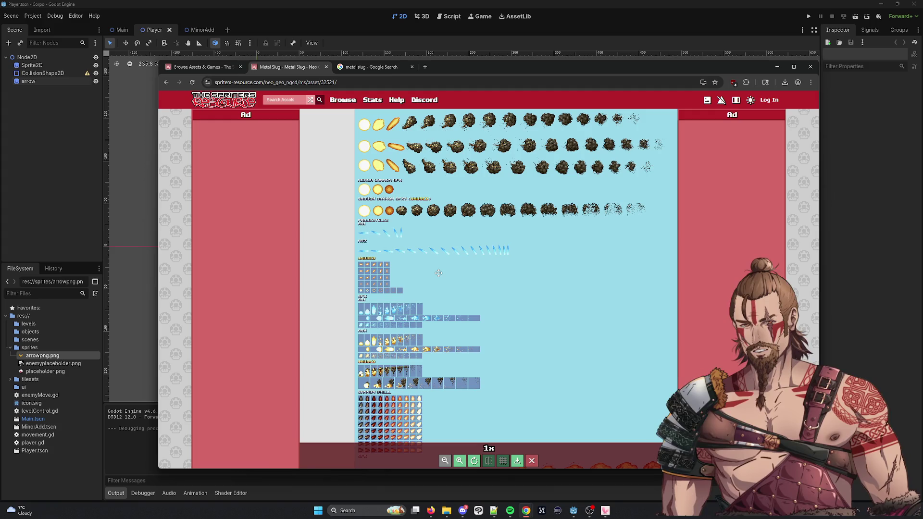
scroll(409, 264, up, 3)
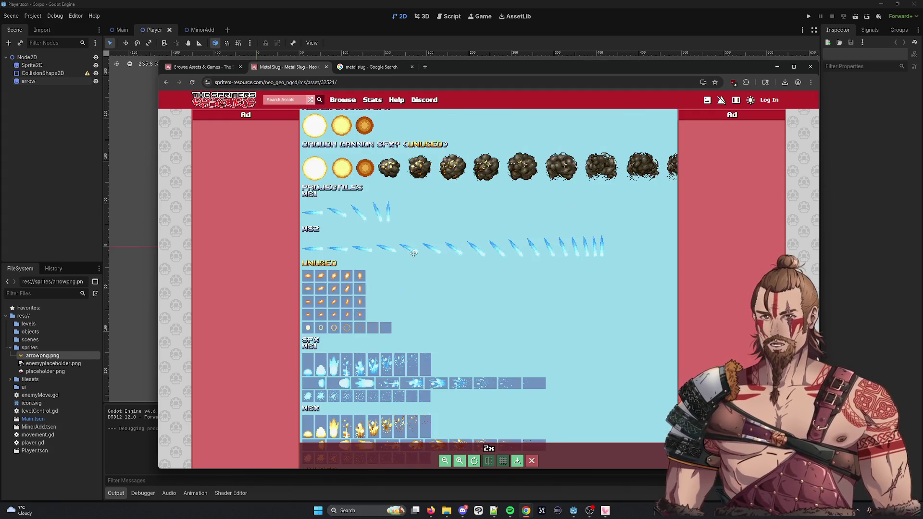
scroll(399, 245, down, 1)
drag(395, 241, 497, 316)
mouse_move(552, 269)
mouse_down()
mouse_move(476, 277)
mouse_move(509, 280)
mouse_up()
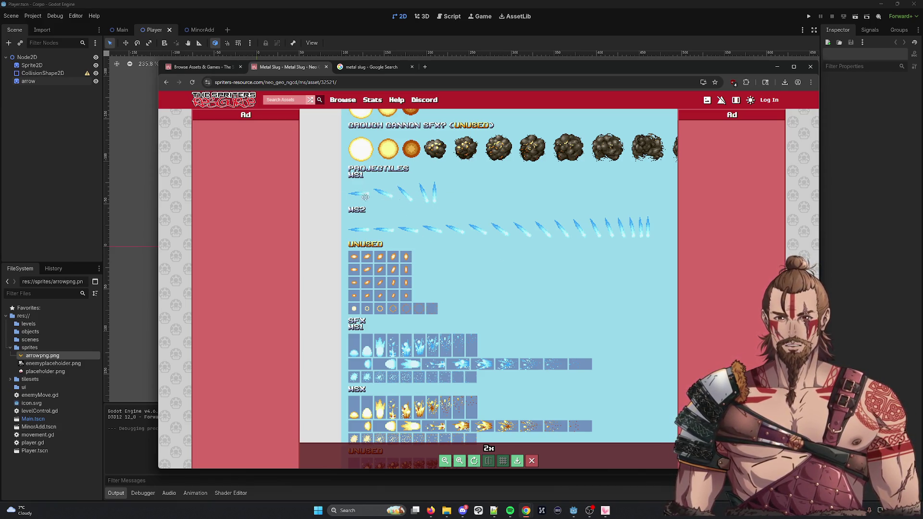
scroll(477, 266, down, 5)
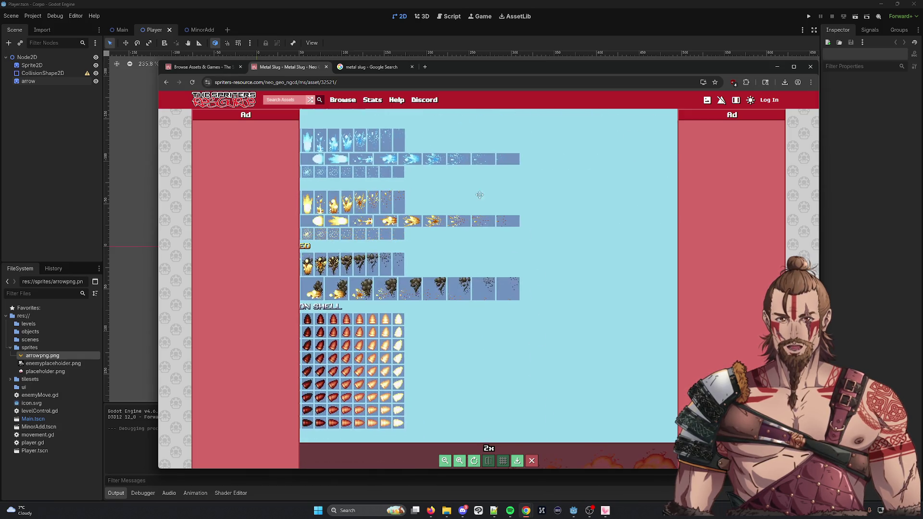
scroll(552, 236, down, 10)
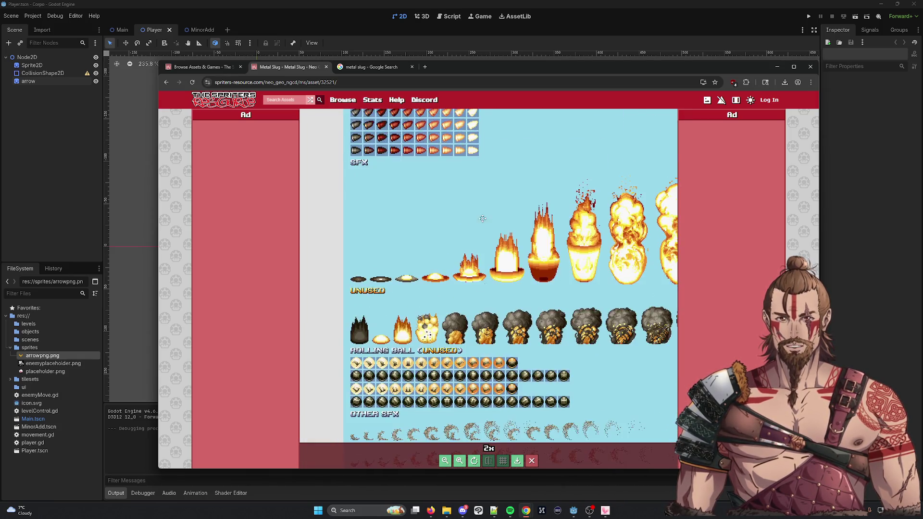
scroll(476, 202, up, 10)
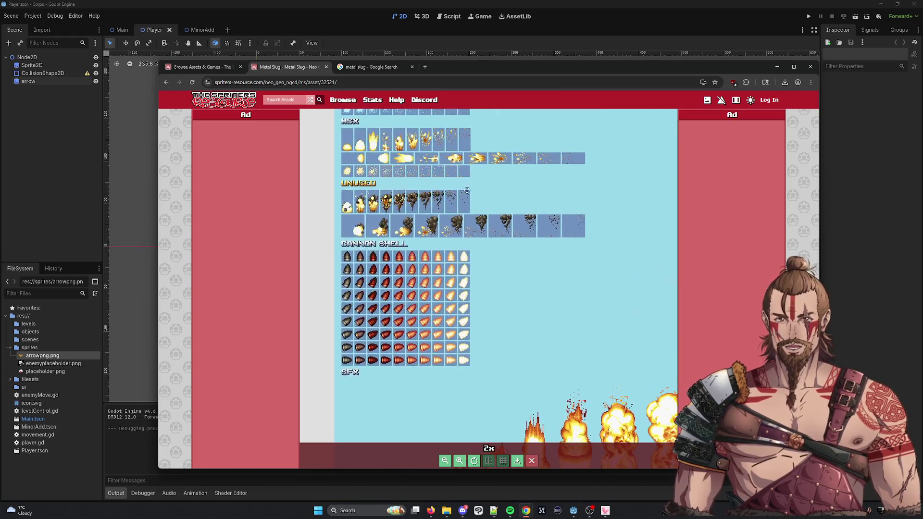
scroll(467, 197, up, 5)
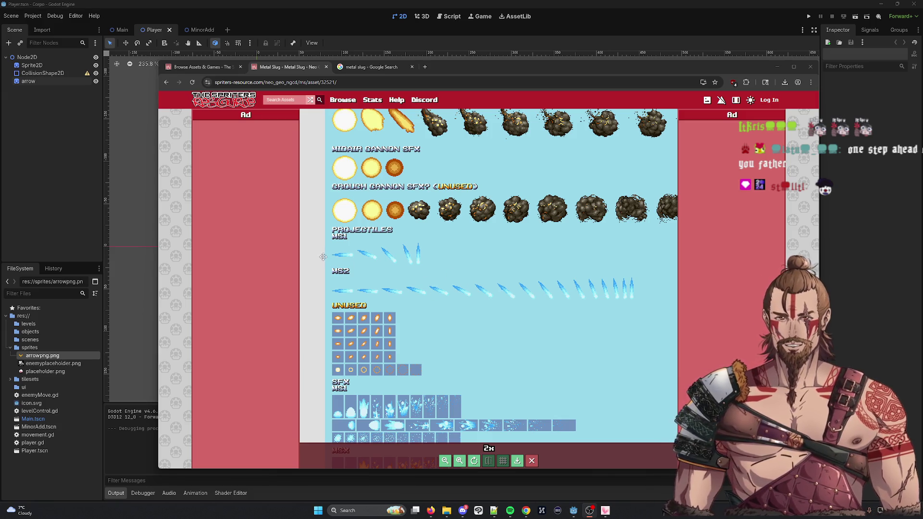
Copy the sprite sheet image and minimize the browser
right_click(403, 268)
click(446, 306)
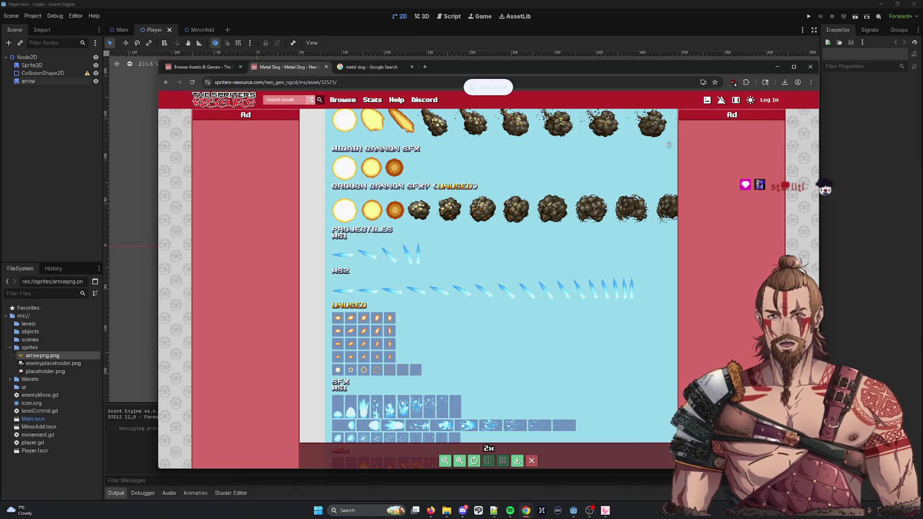
click(777, 67)
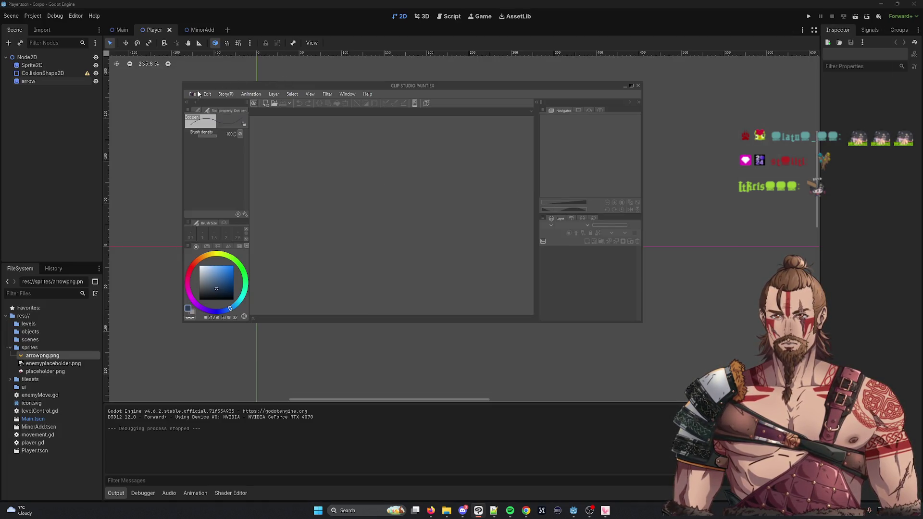
Create a 100 × 100 px canvas and paste the Metal Slug sheet as Layer 2
click(198, 94)
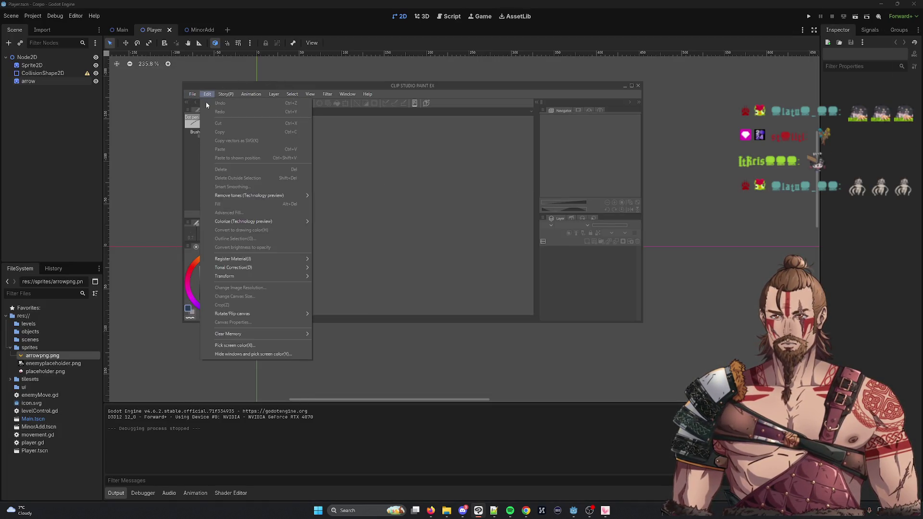
click(195, 102)
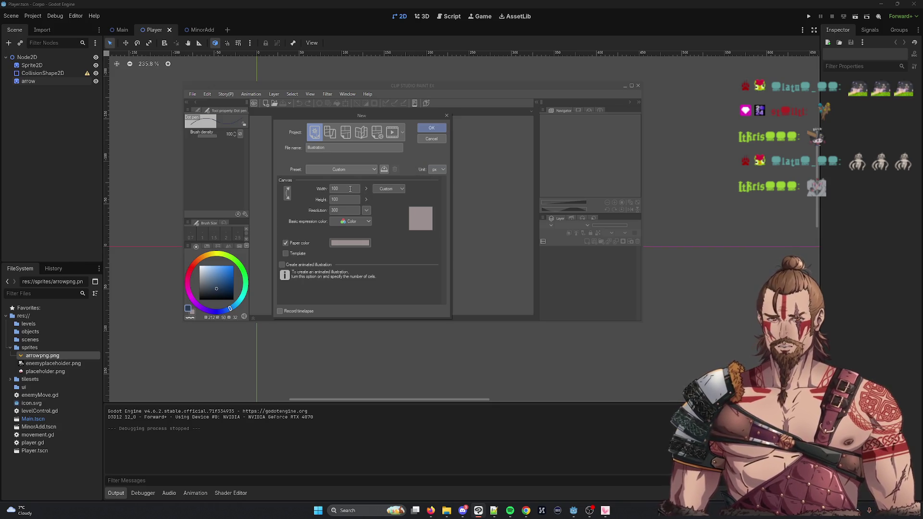
click(429, 128)
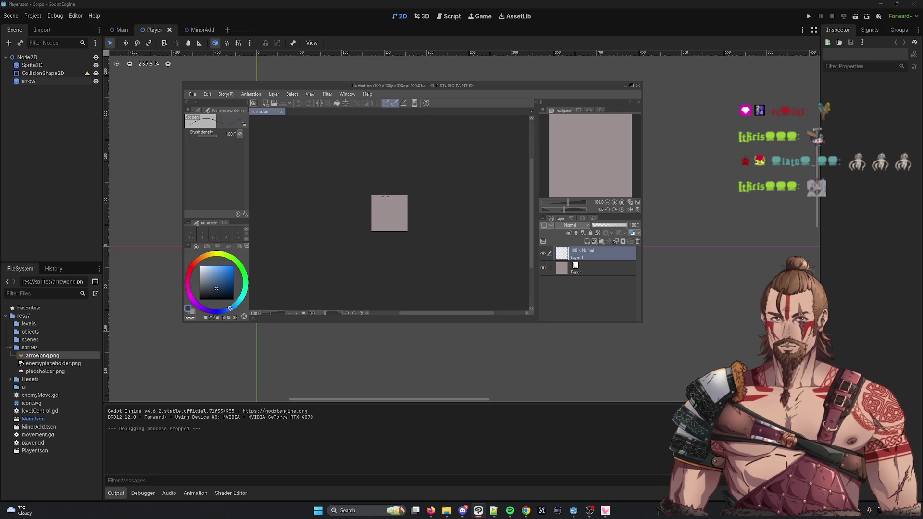
key(ctrl+v)
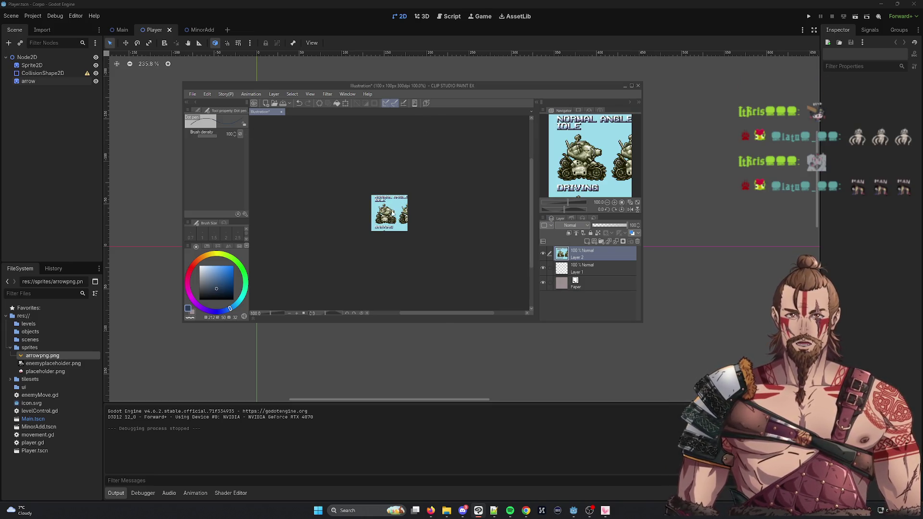
Restore the pasted sheet and start sliding it across the canvas with the Move layer tool
key(ctrl+z)
key(ctrl+y)
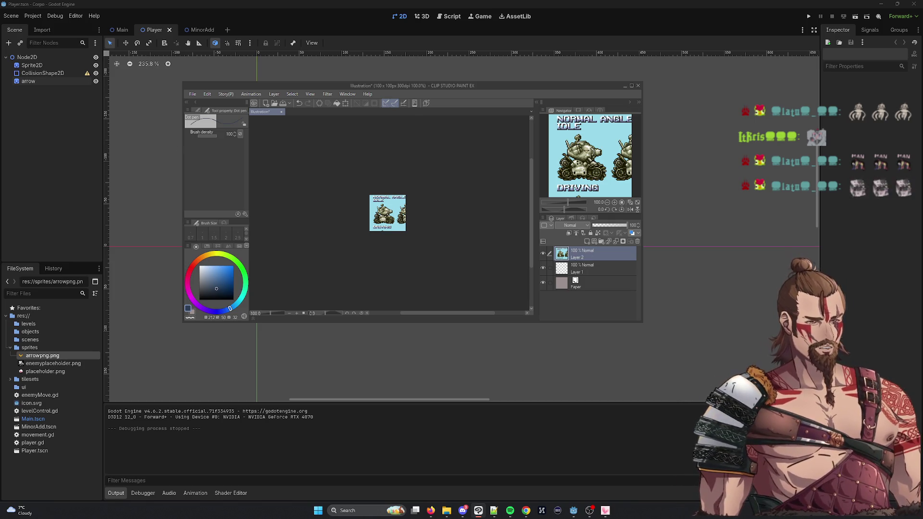
key(k)
mouse_move(391, 230)
mouse_down()
mouse_move(394, 240)
mouse_move(399, 160)
mouse_move(388, 274)
mouse_move(418, 135)
mouse_move(405, 287)
mouse_move(418, 124)
mouse_move(423, 200)
mouse_up()
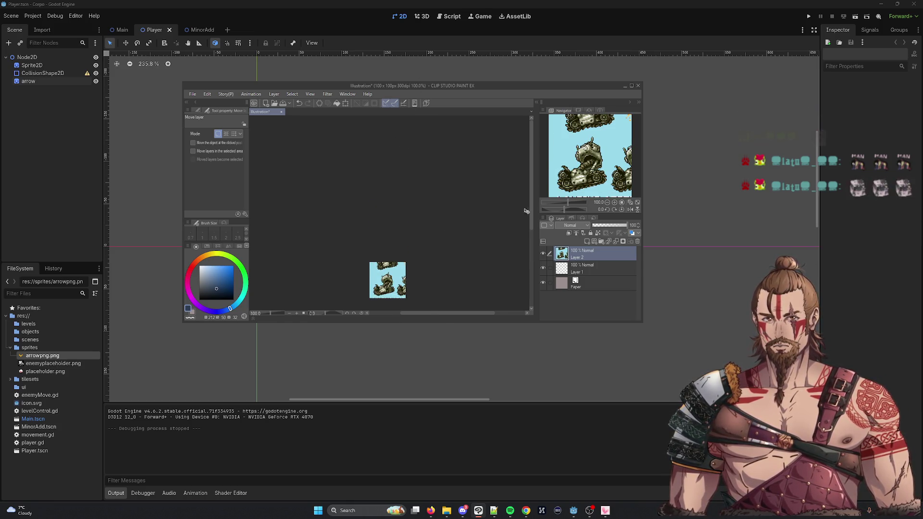
drag(531, 214, 531, 229)
scroll(407, 225, up, 3)
mouse_move(404, 255)
mouse_down()
mouse_move(395, 145)
mouse_move(381, 249)
mouse_move(383, 231)
mouse_move(398, 258)
mouse_move(414, 176)
mouse_move(406, 202)
mouse_move(409, 188)
mouse_move(477, 260)
mouse_up()
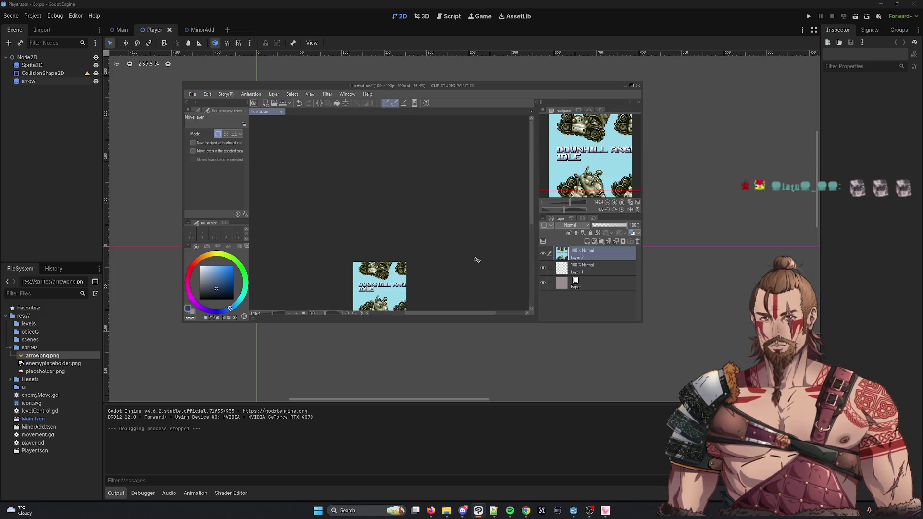
Reposition the sheet until the NS2 blue projectile and UNUSED rows fill the canvas
mouse_move(532, 203)
mouse_down()
mouse_move(525, 258)
mouse_move(381, 221)
mouse_move(385, 253)
mouse_move(399, 250)
mouse_move(405, 205)
mouse_move(396, 293)
mouse_move(399, 144)
mouse_move(410, 233)
mouse_move(392, 287)
mouse_move(403, 217)
mouse_move(421, 180)
mouse_move(383, 308)
mouse_up()
mouse_move(443, 313)
mouse_down()
mouse_move(435, 304)
mouse_move(476, 272)
mouse_up()
mouse_move(501, 235)
mouse_down()
mouse_move(499, 226)
mouse_move(445, 252)
mouse_move(442, 334)
mouse_move(413, 259)
mouse_move(395, 257)
mouse_move(398, 269)
mouse_move(437, 198)
mouse_move(419, 189)
mouse_move(414, 207)
mouse_move(429, 264)
mouse_move(404, 248)
mouse_move(404, 229)
mouse_move(343, 260)
mouse_up()
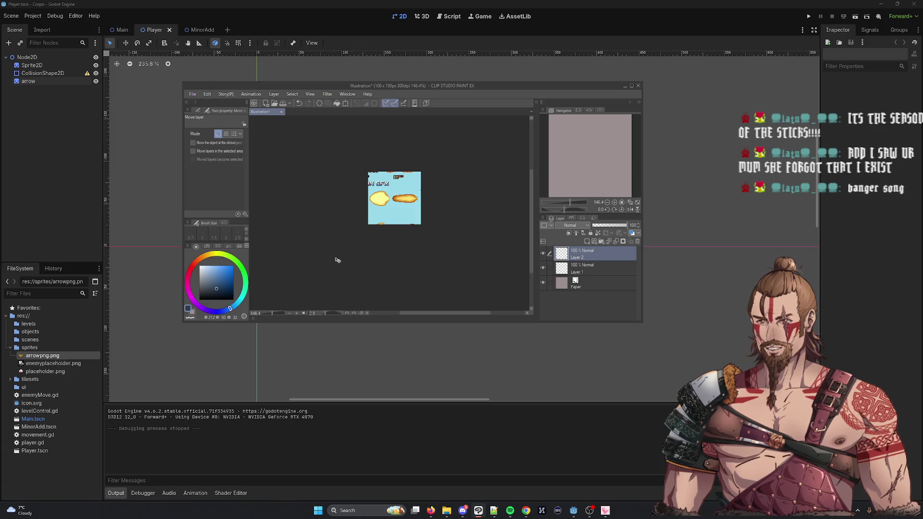
mouse_move(340, 239)
mouse_down()
mouse_move(429, 262)
mouse_move(450, 241)
mouse_move(429, 262)
mouse_move(435, 247)
mouse_move(440, 255)
mouse_move(433, 221)
mouse_move(426, 293)
mouse_move(412, 220)
mouse_move(351, 175)
mouse_move(285, 169)
mouse_up()
scroll(412, 220, up, 1)
drag(409, 313, 408, 221)
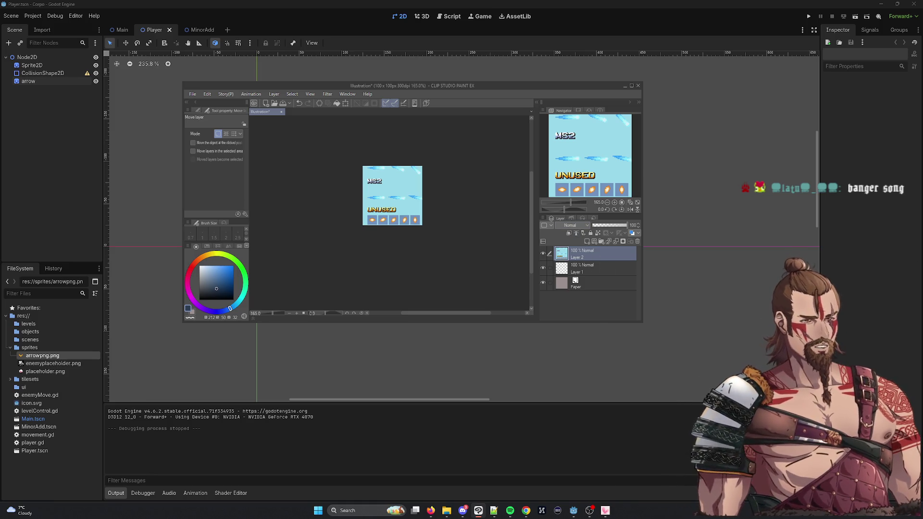
key(m)
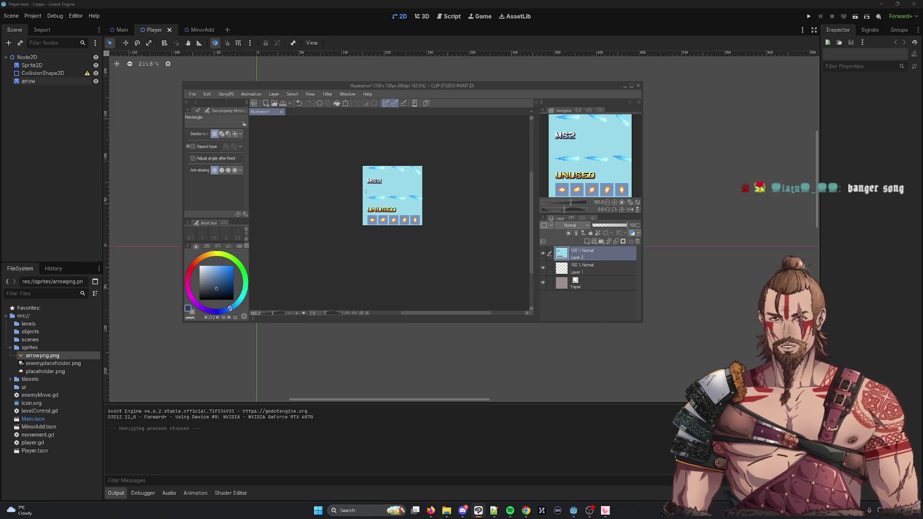
Cut one blue projectile onto its own layer, delete the sheet layer and hide the paper
drag(388, 206, 387, 204)
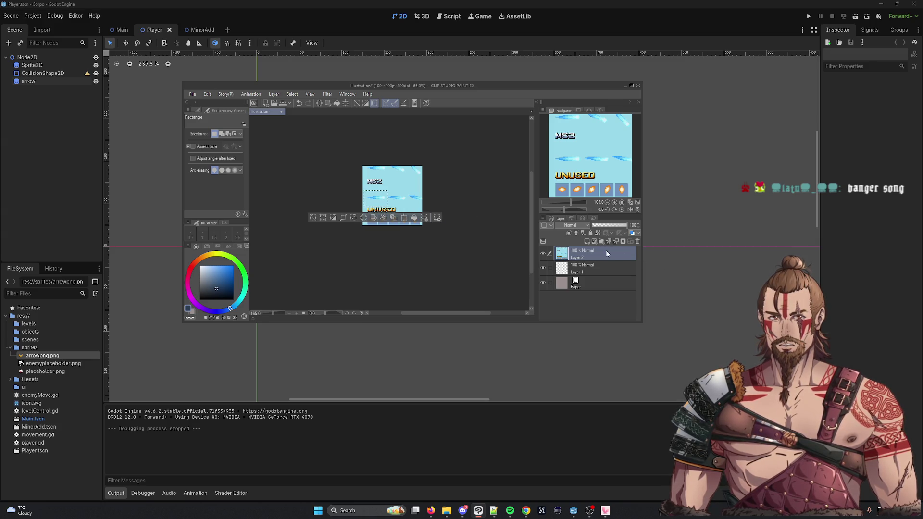
click(638, 242)
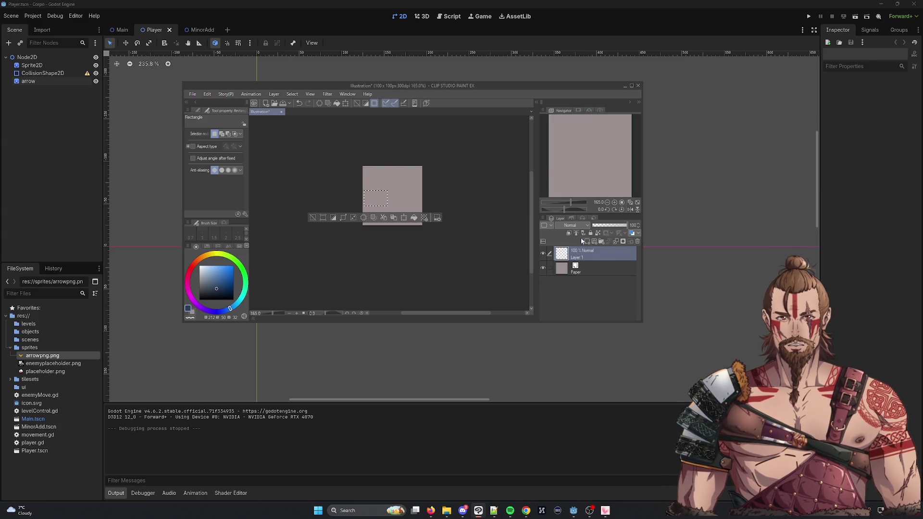
key(ctrl+v)
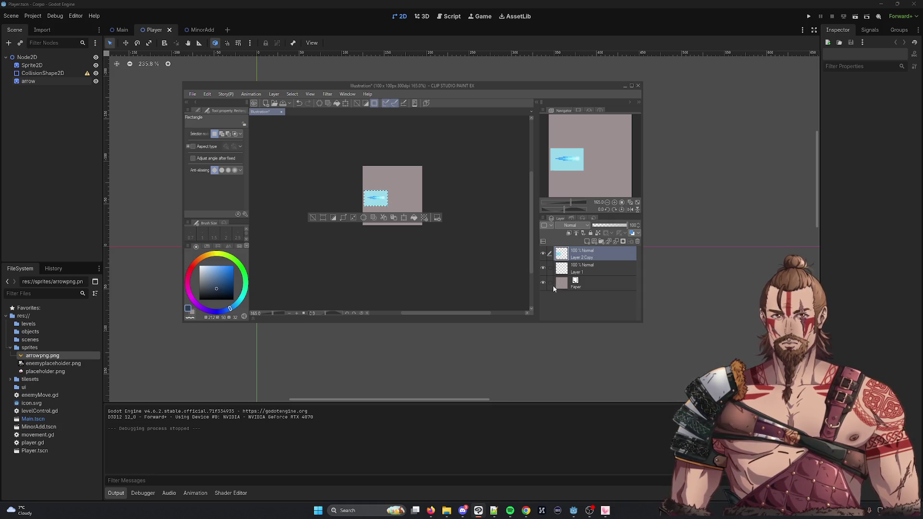
click(543, 283)
Try enlarging the projectile to about 210%, then cancel the scaling
click(403, 219)
mouse_move(388, 191)
mouse_down()
mouse_move(415, 172)
mouse_move(412, 193)
mouse_up()
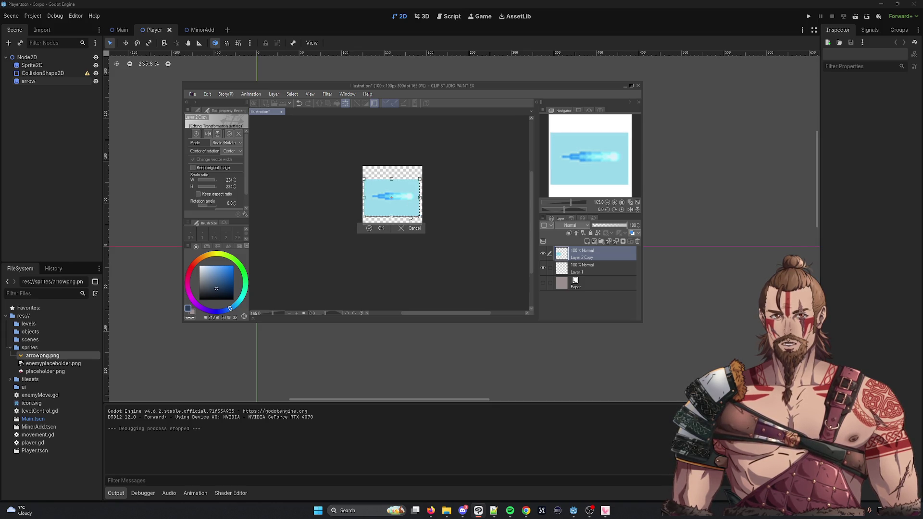
click(407, 228)
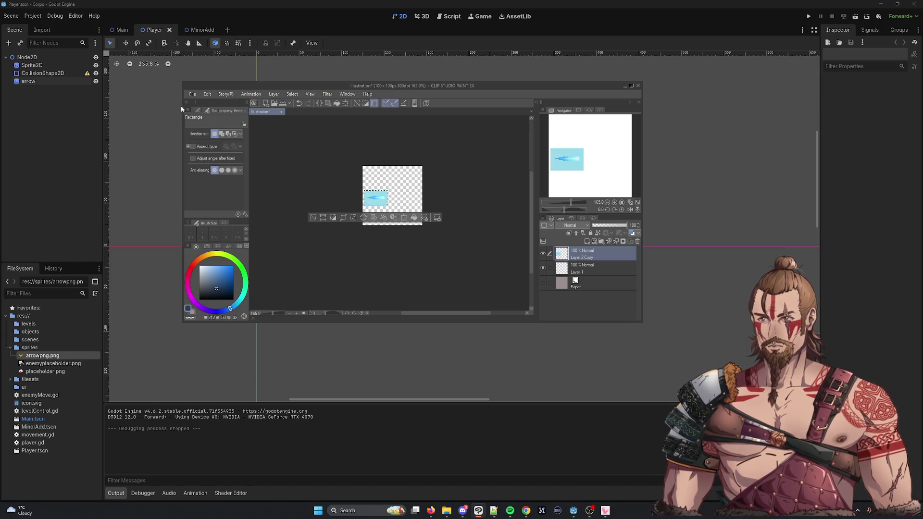
click(192, 94)
Create a 20 × 20 px canvas and paste the projectile into it
click(215, 106)
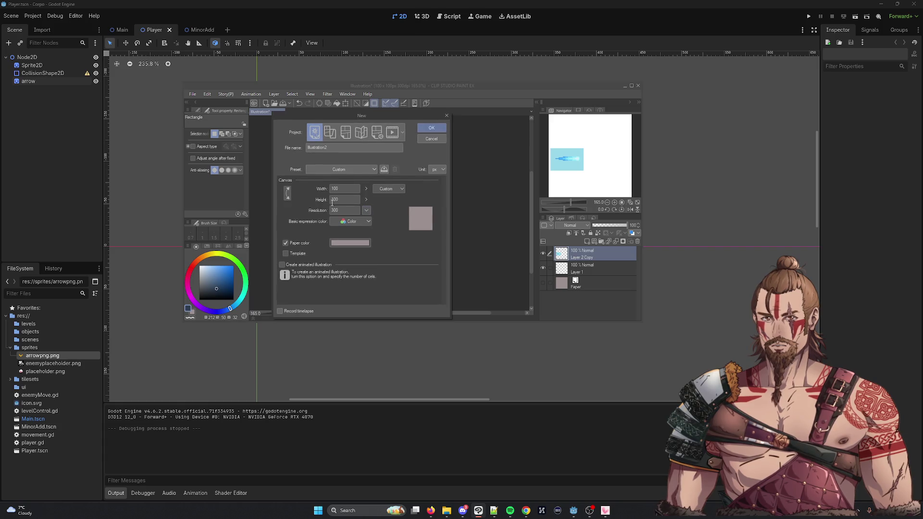
text(20)
key(Tab)
text(20)
key(Return)
key(ctrl+v)
Move the projectile so it stretches across the 20 × 20 canvas
scroll(395, 221, up, 10)
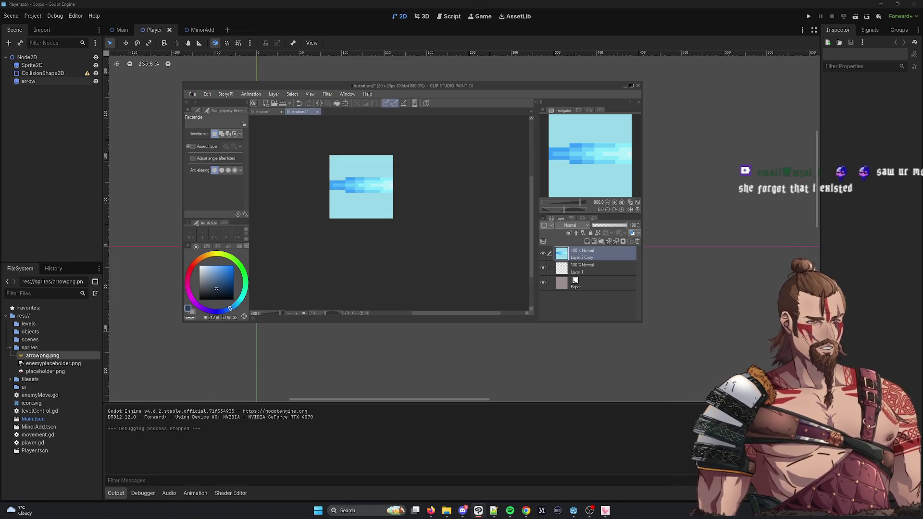
key(k)
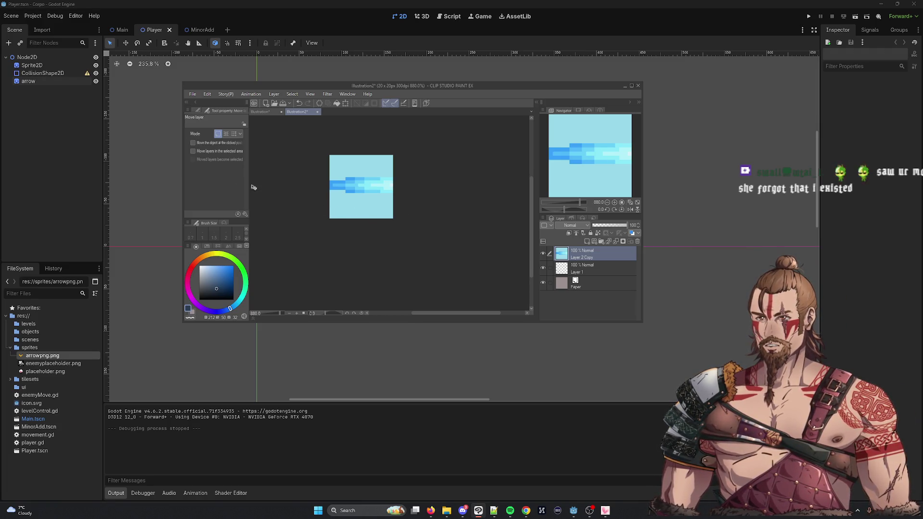
mouse_move(369, 214)
mouse_down()
mouse_move(336, 202)
mouse_move(361, 202)
mouse_move(368, 212)
mouse_move(310, 202)
mouse_move(343, 194)
mouse_move(361, 218)
mouse_move(349, 213)
mouse_up()
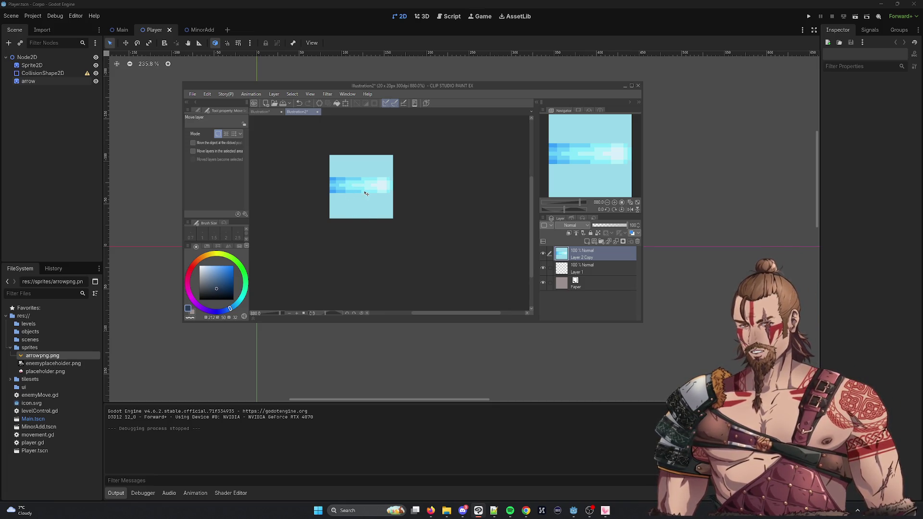
mouse_move(368, 197)
mouse_down()
mouse_move(412, 200)
mouse_move(385, 198)
mouse_up()
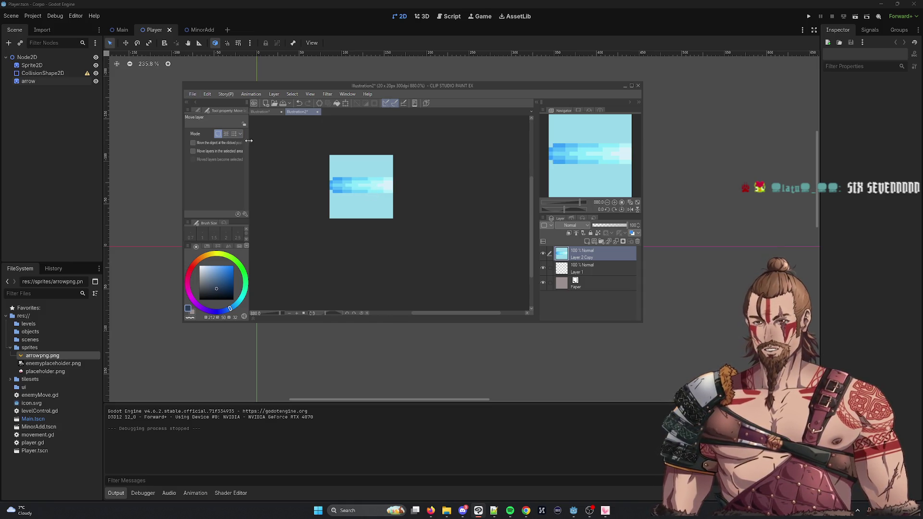
click(192, 94)
Create a new canvas 30 px wide and 10 px high
click(229, 103)
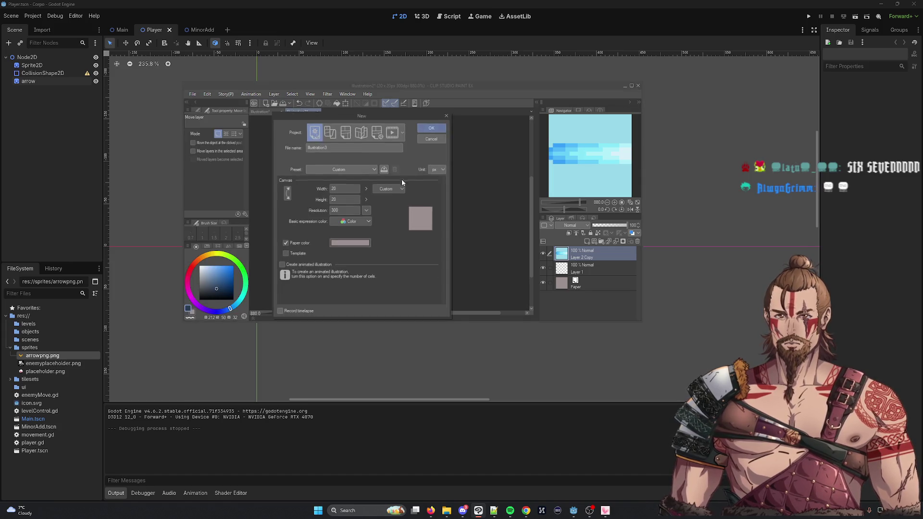
key(Tab)
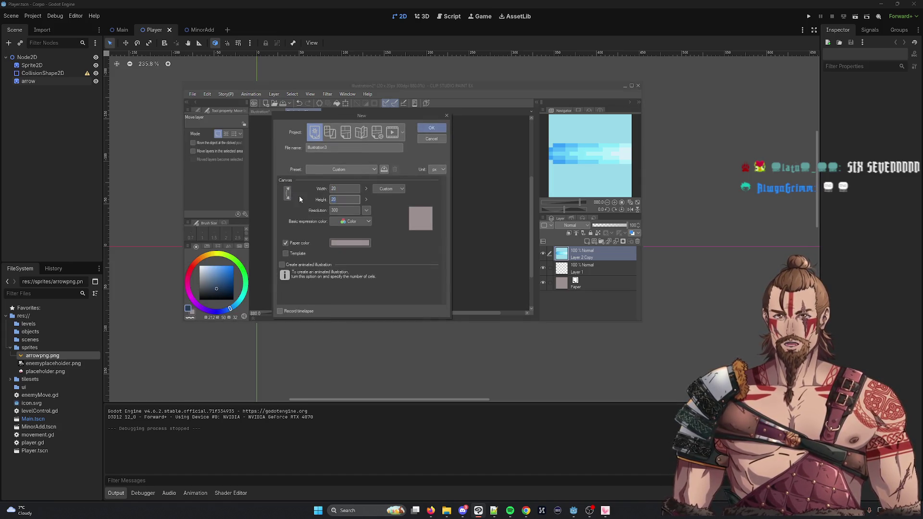
text(10)
double_click(354, 187)
text(30)
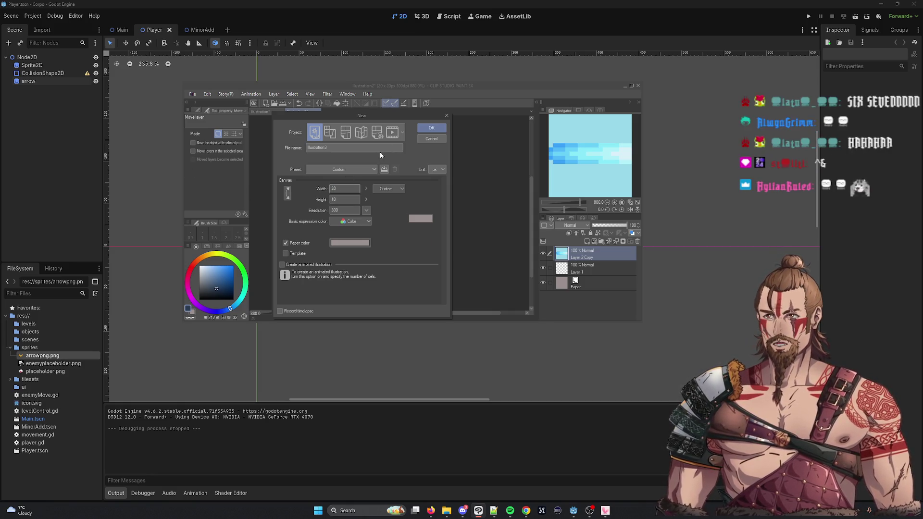
click(431, 127)
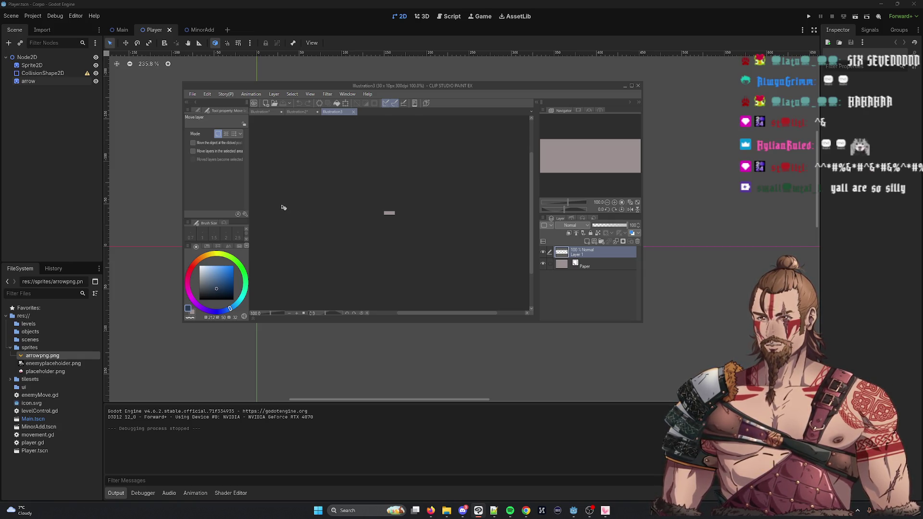
Paste the blue projectile and shift it a few pixels left
key(ctrl+v)
scroll(374, 213, up, 10)
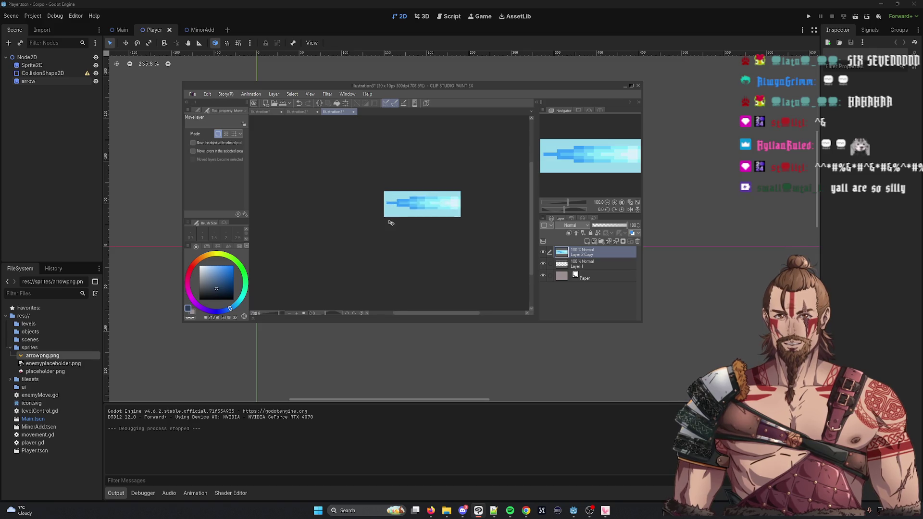
scroll(397, 218, down, 2)
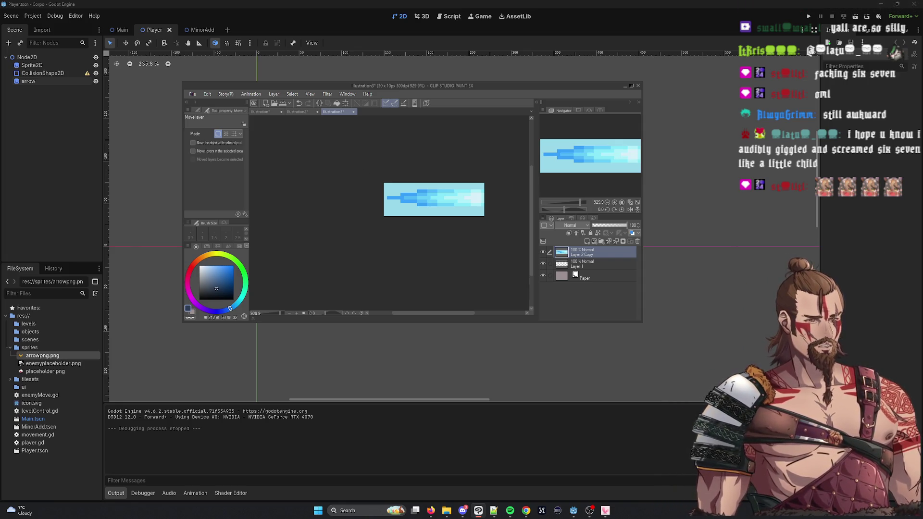
mouse_move(473, 215)
mouse_down()
mouse_move(460, 215)
mouse_move(468, 216)
mouse_up()
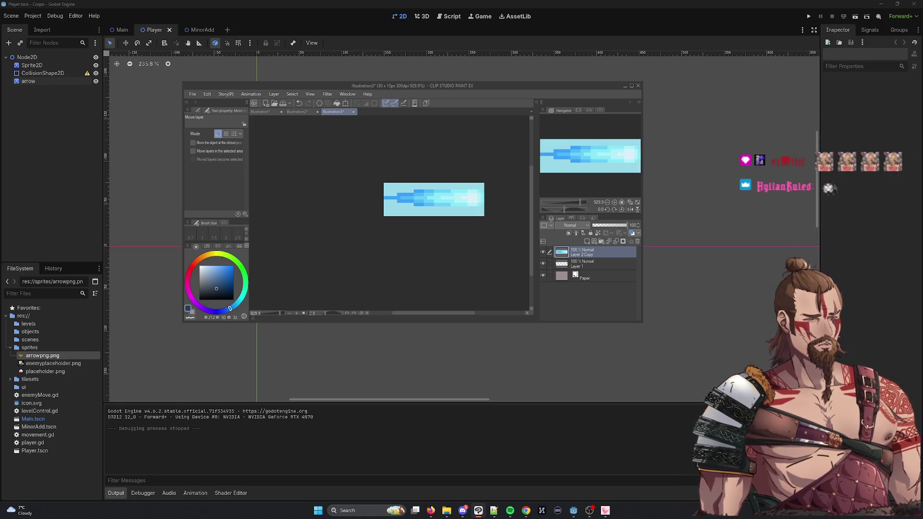
Set Auto select tolerance to 0 and test selecting the cyan background
key(w)
click(456, 212)
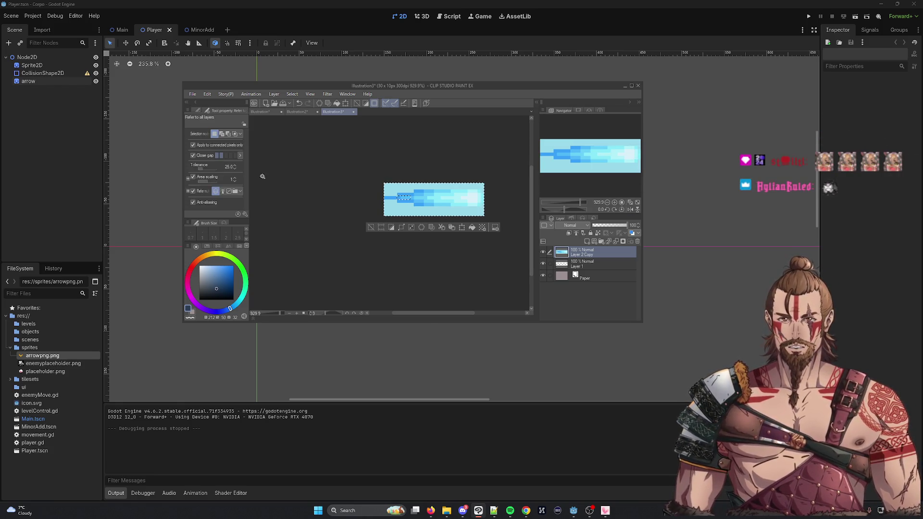
drag(226, 166, 235, 167)
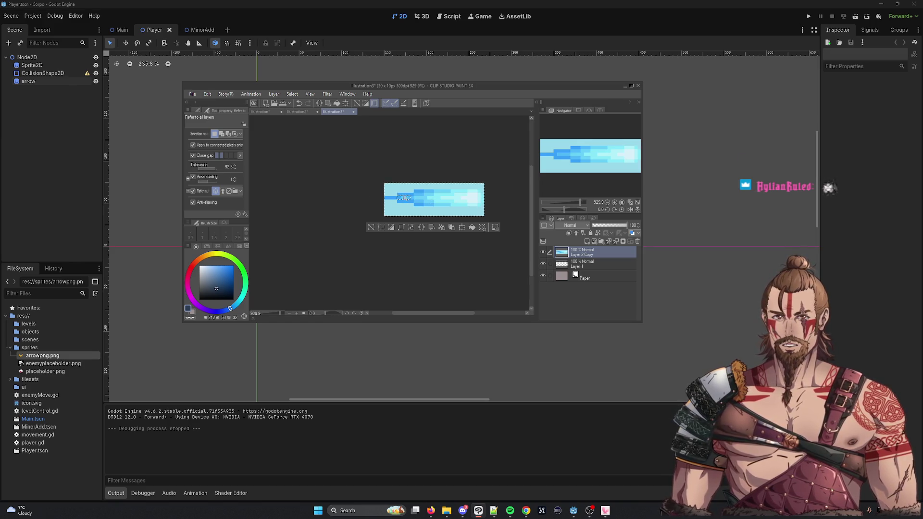
click(404, 214)
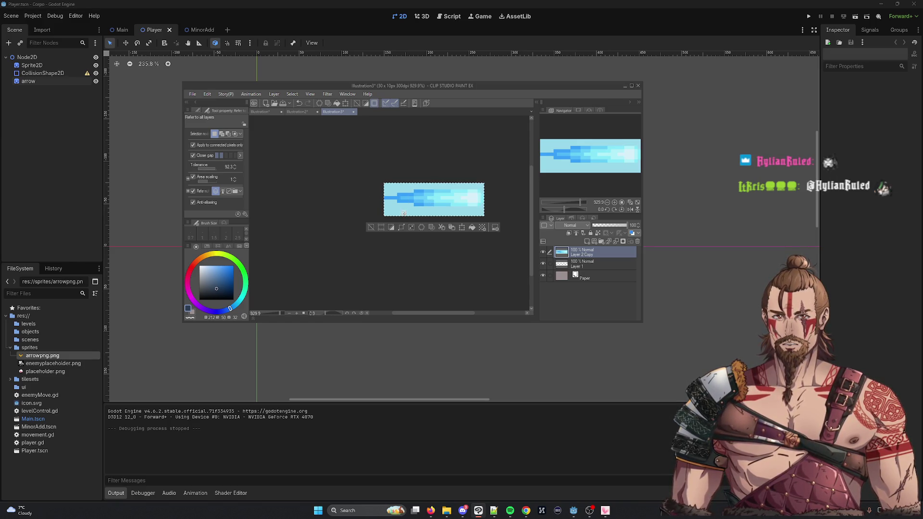
drag(214, 168, 195, 176)
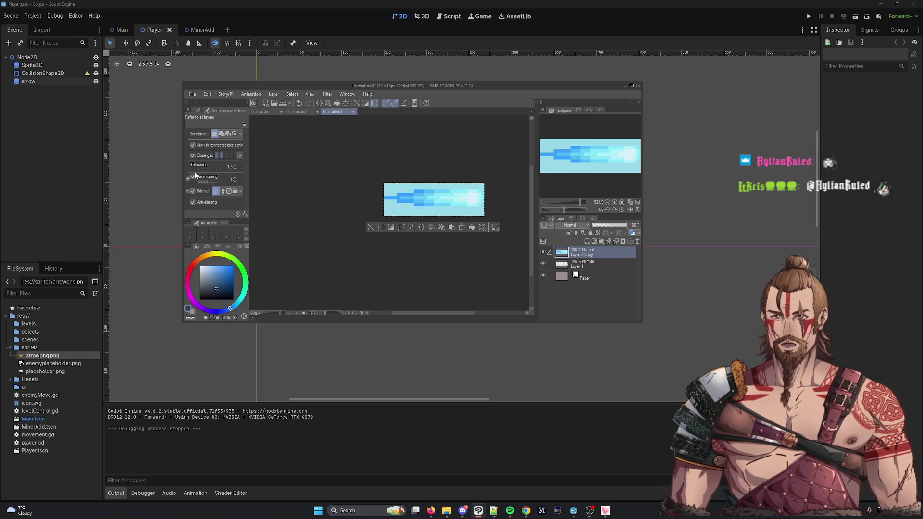
drag(198, 169, 192, 171)
click(439, 215)
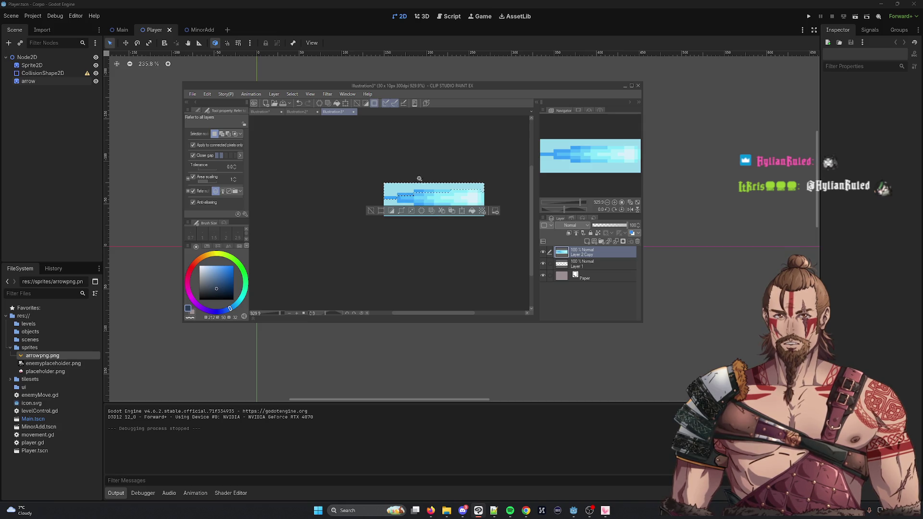
key(ctrl+d)
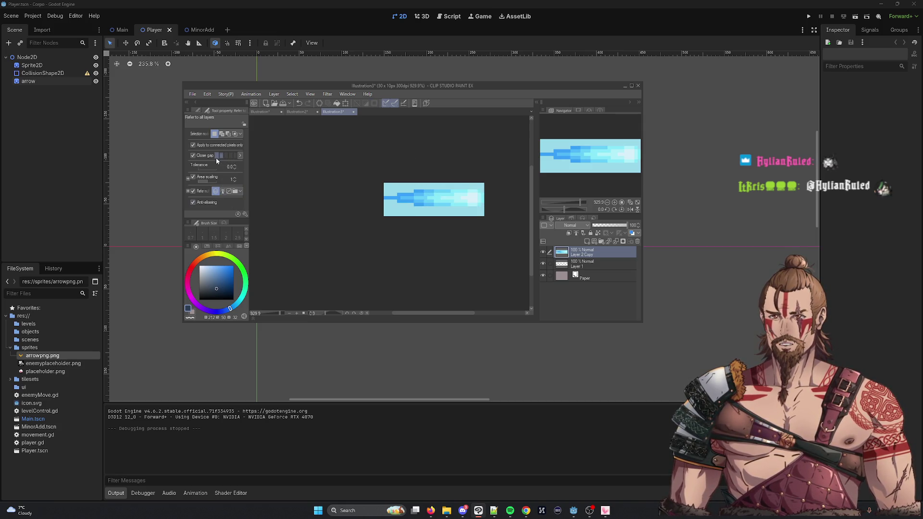
Turn off area scaling, select the light-cyan background and delete it
click(421, 188)
key(ctrl+d)
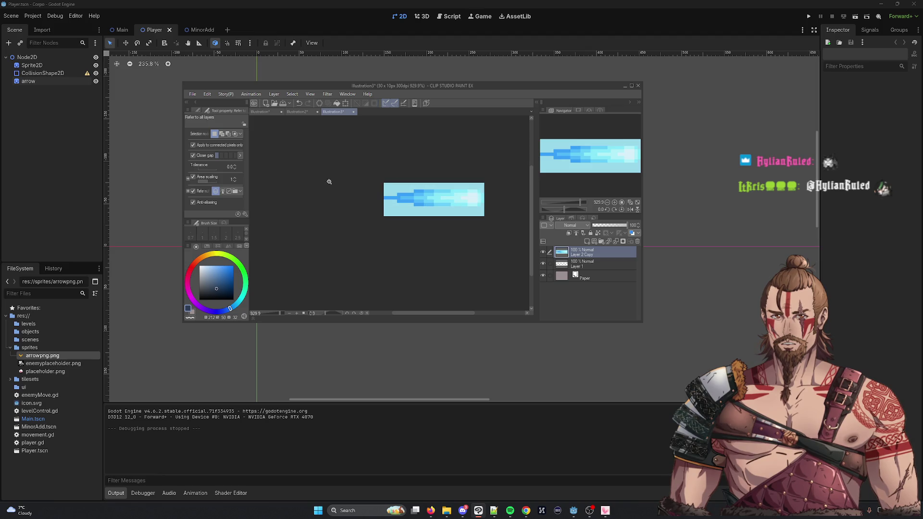
click(234, 181)
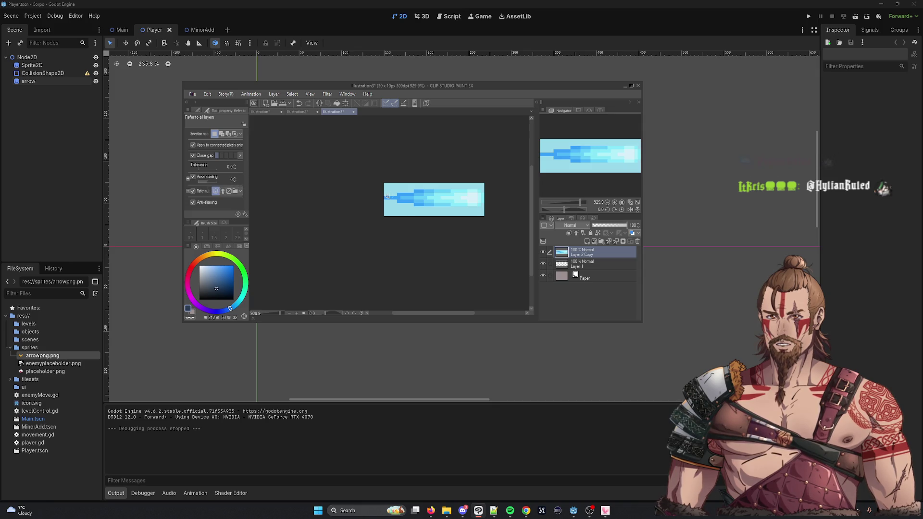
click(423, 188)
click(444, 210)
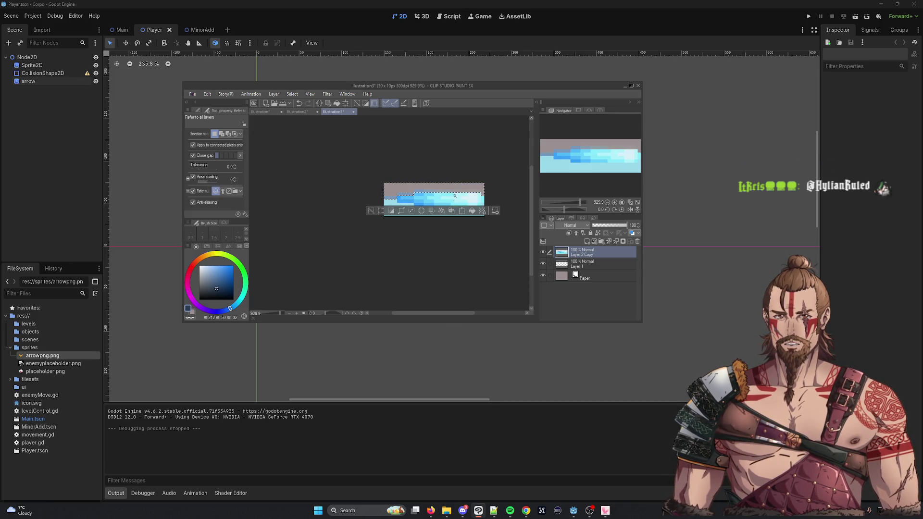
scroll(445, 169, up, 3)
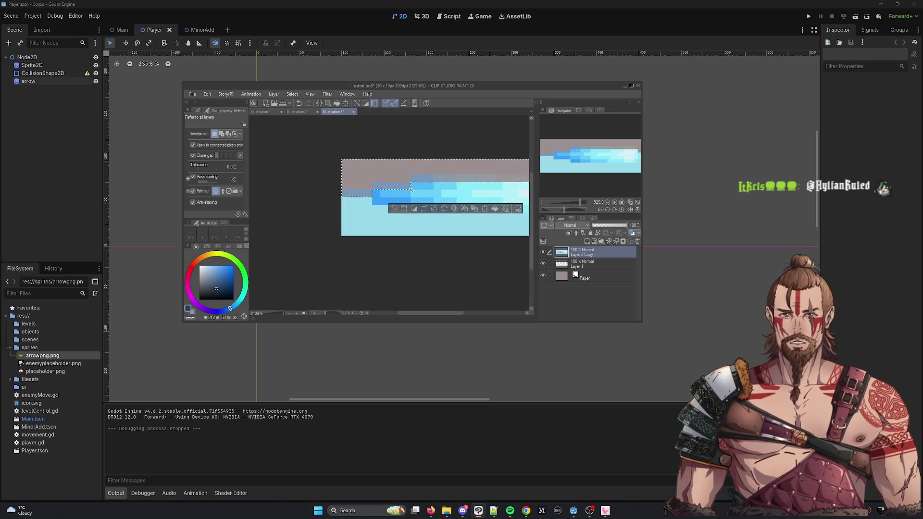
scroll(348, 226, down, 1)
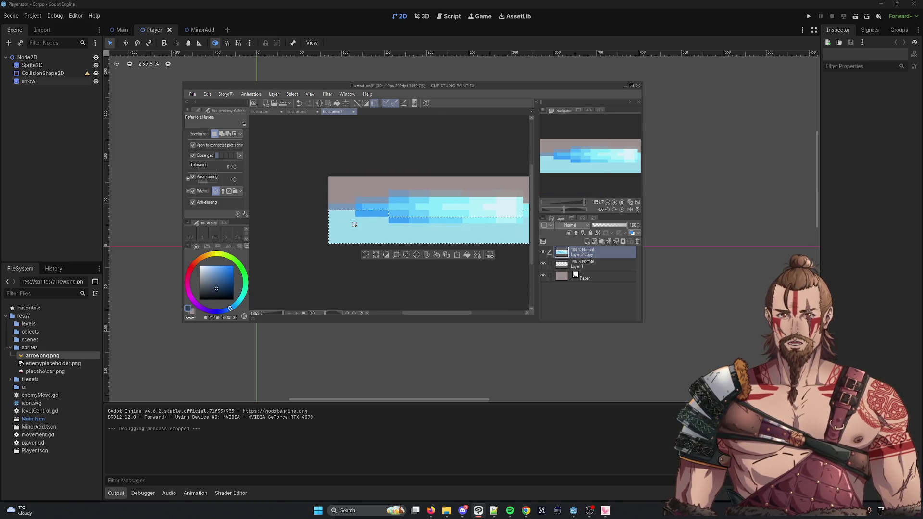
key(Delete)
key(ctrl+d)
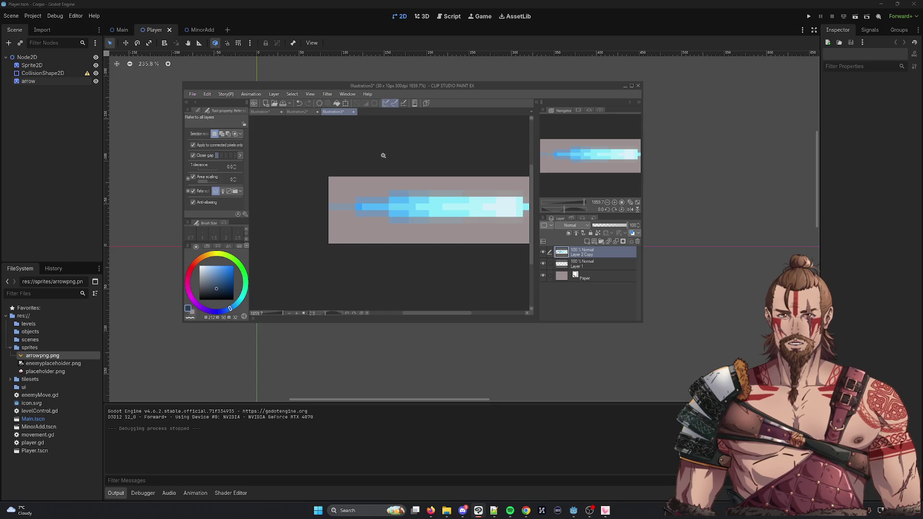
Delete Layer 1 in the Layer panel
scroll(384, 154, down, 1)
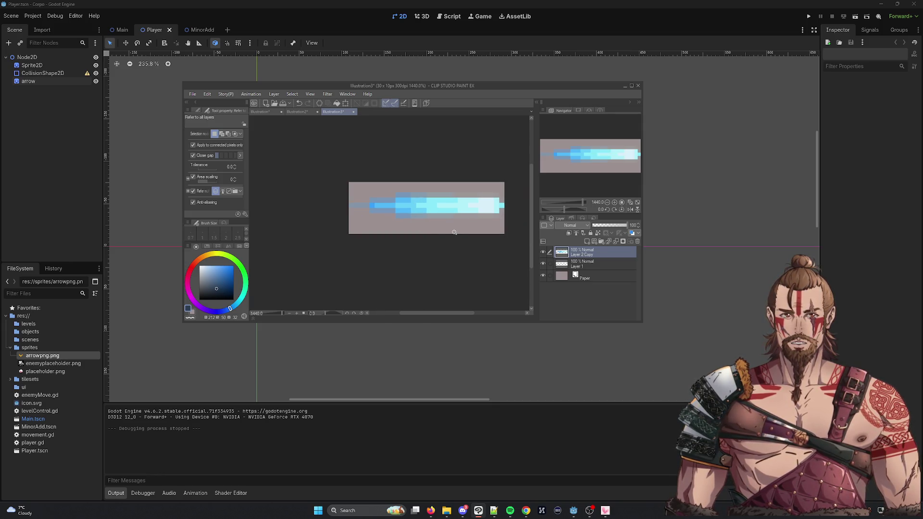
click(595, 265)
click(637, 242)
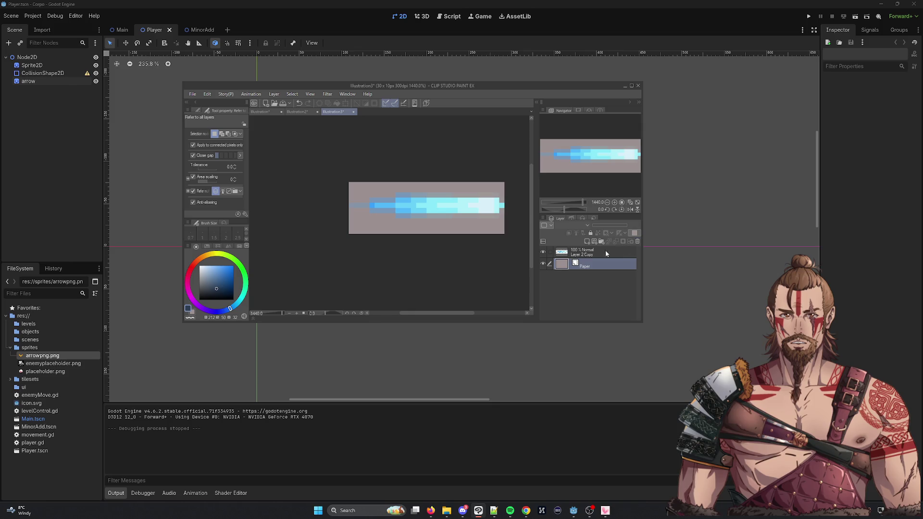
Hide the Paper layer so the projectile sits on a transparent background
click(543, 252)
click(544, 253)
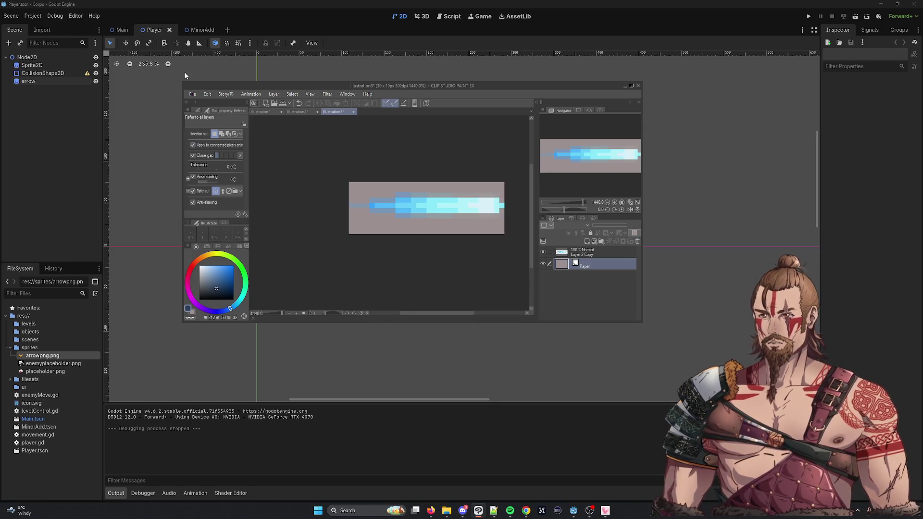
click(543, 264)
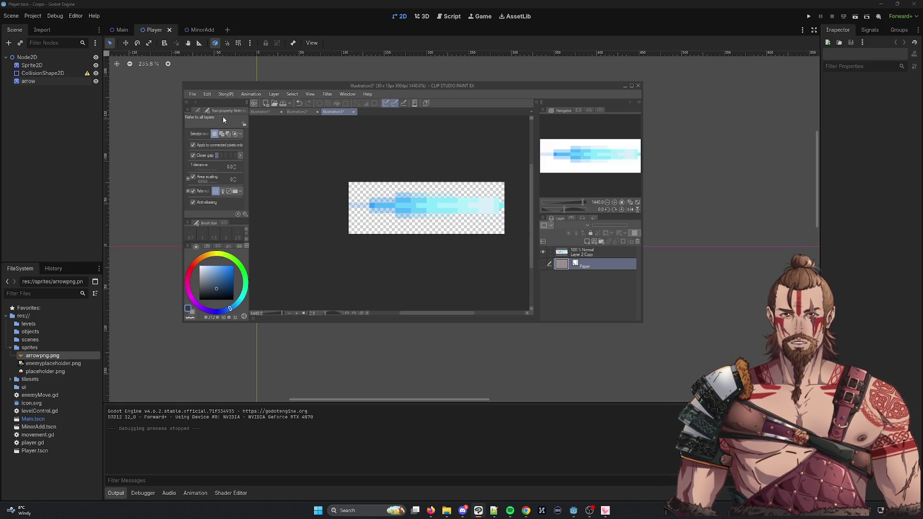
Export the image as bullet.png and minimize Clip Studio Paint
click(193, 94)
click(219, 150)
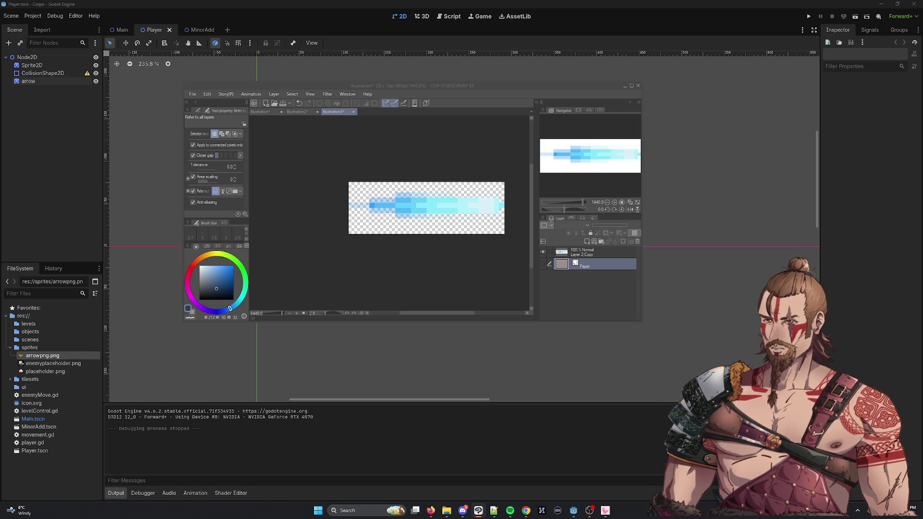
key(Return)
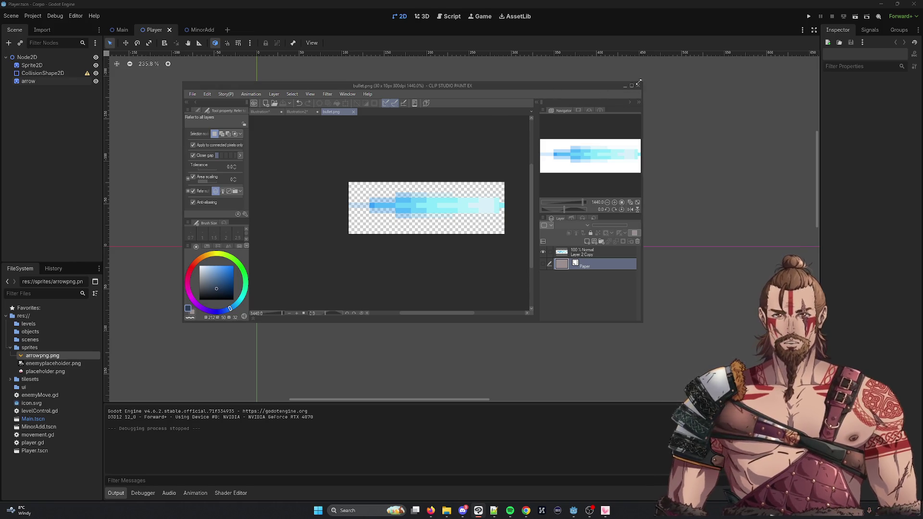
click(625, 85)
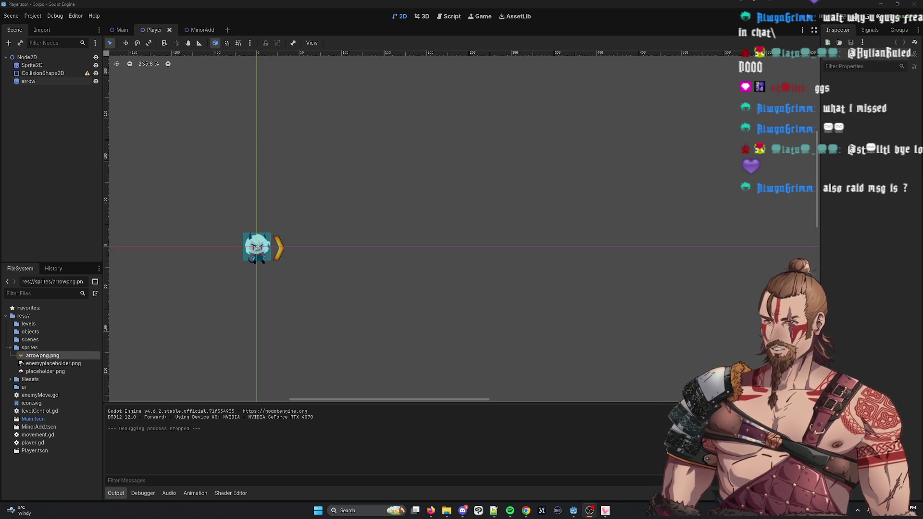
key(alt+Tab)
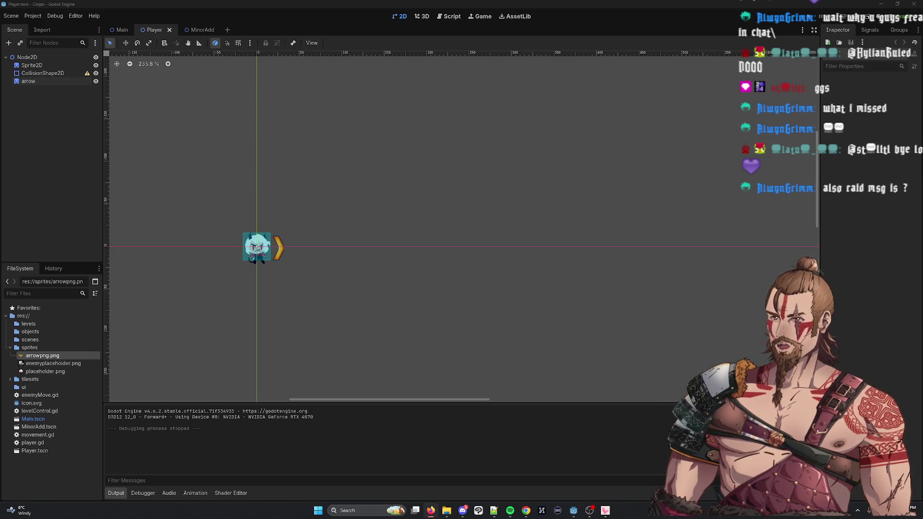